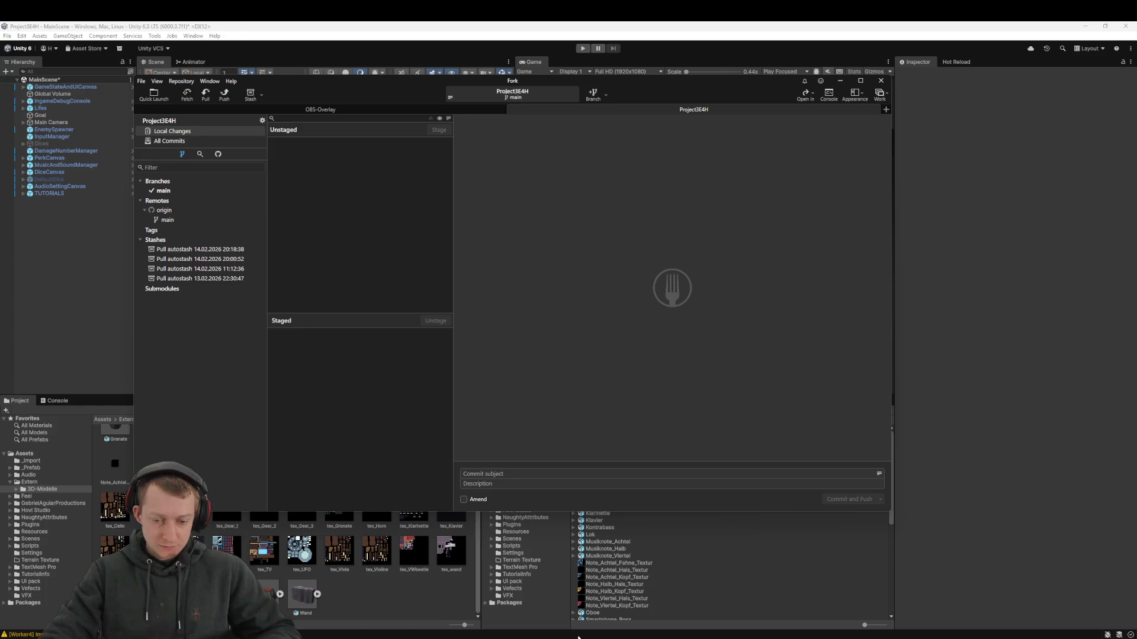
Review the TapTutorial and Ally scripts in Rider, then go back to Unity so Hot Reload applies them
key("alt+Tab")
left_click(460, 300)
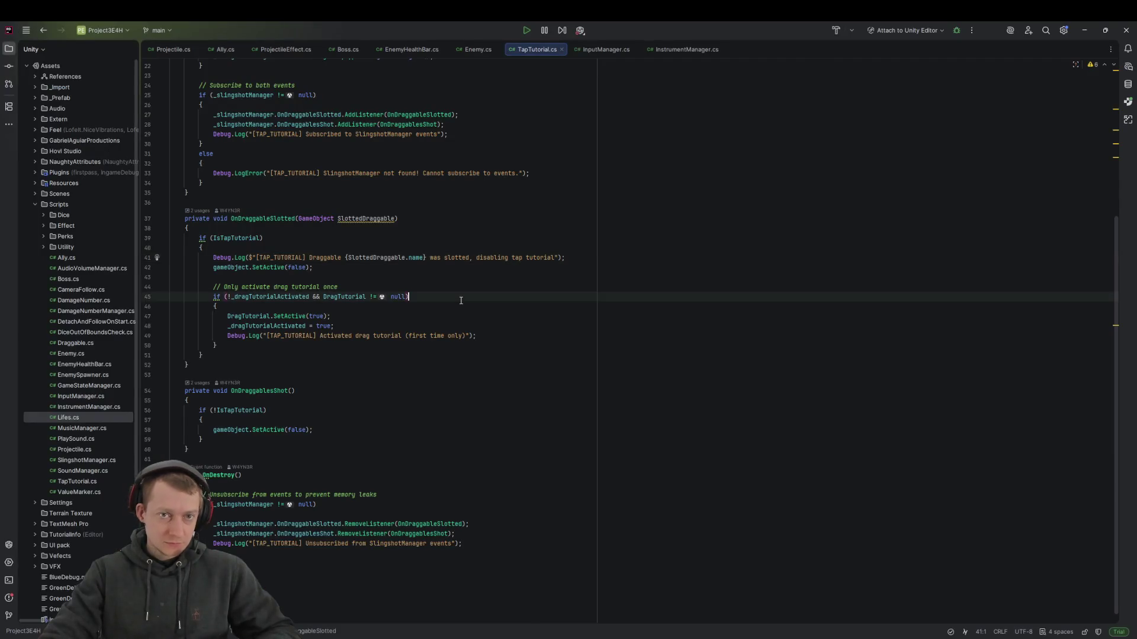
left_click(224, 49)
key("ctrl+a")
key("Escape")
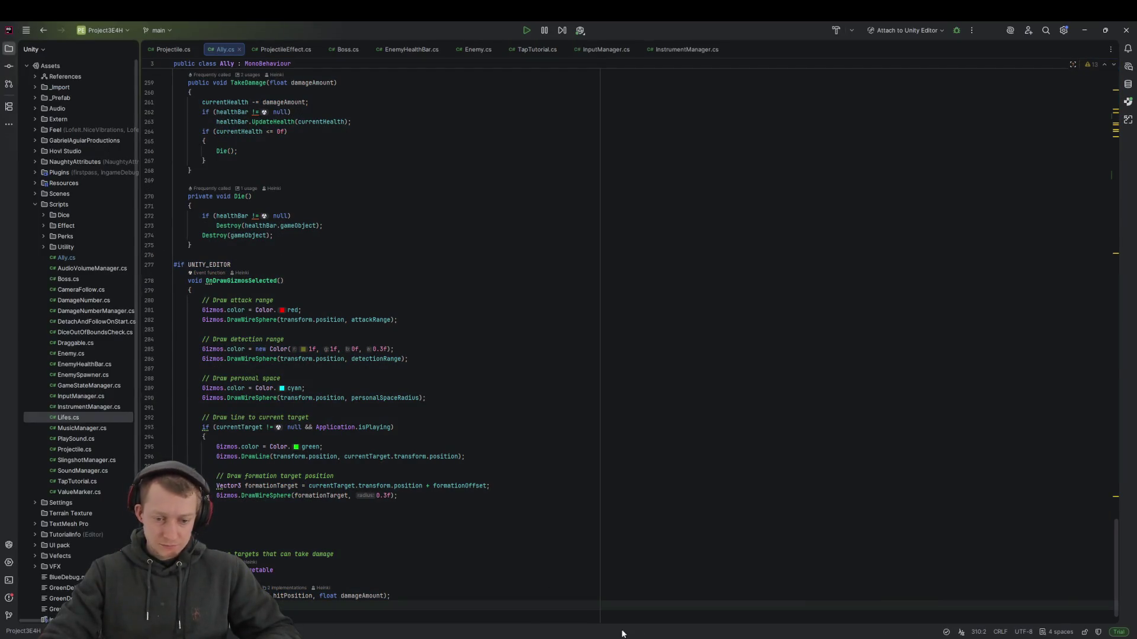
key("alt+Tab")
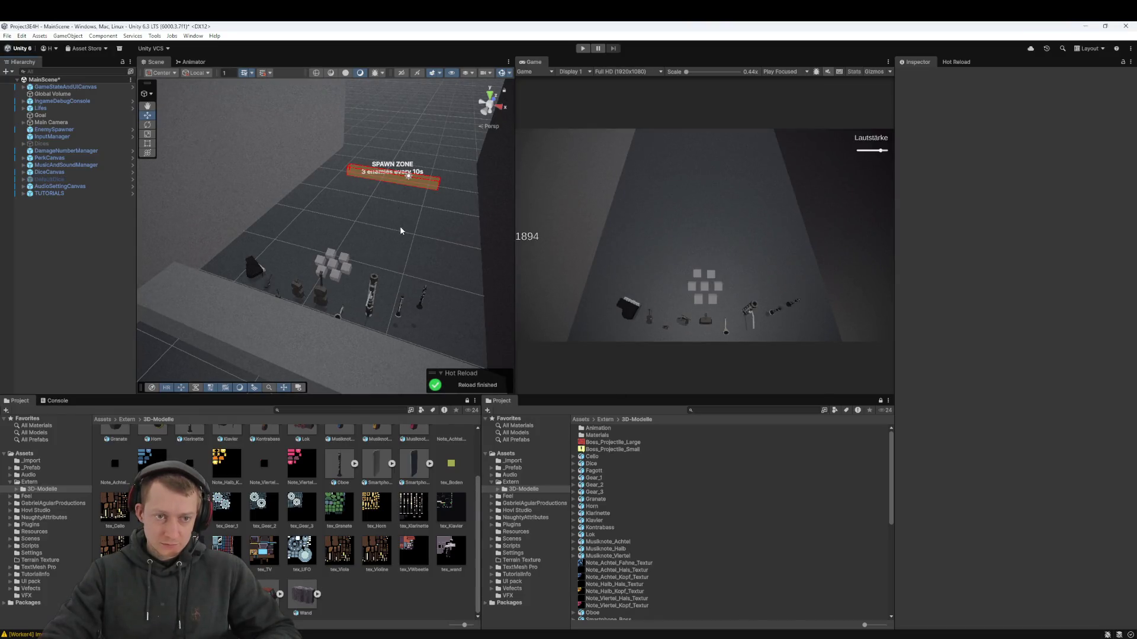
With Hot Reload status shown, play through the tap tutorial and three dice launches, pick a reward dice, then stop
left_click(955, 61)
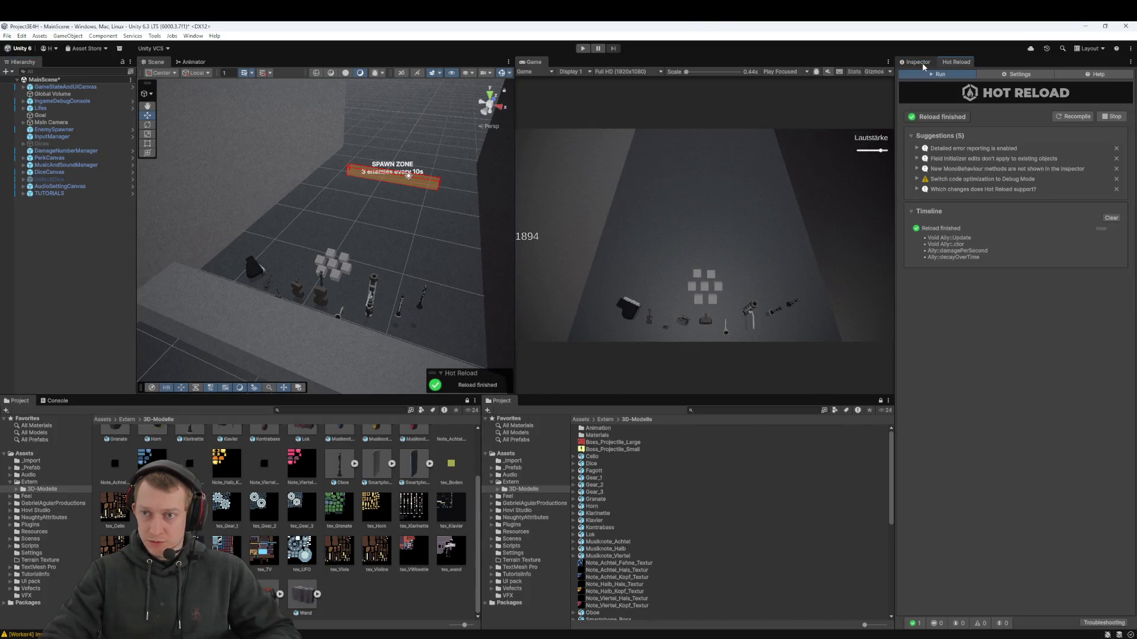
left_click(583, 48)
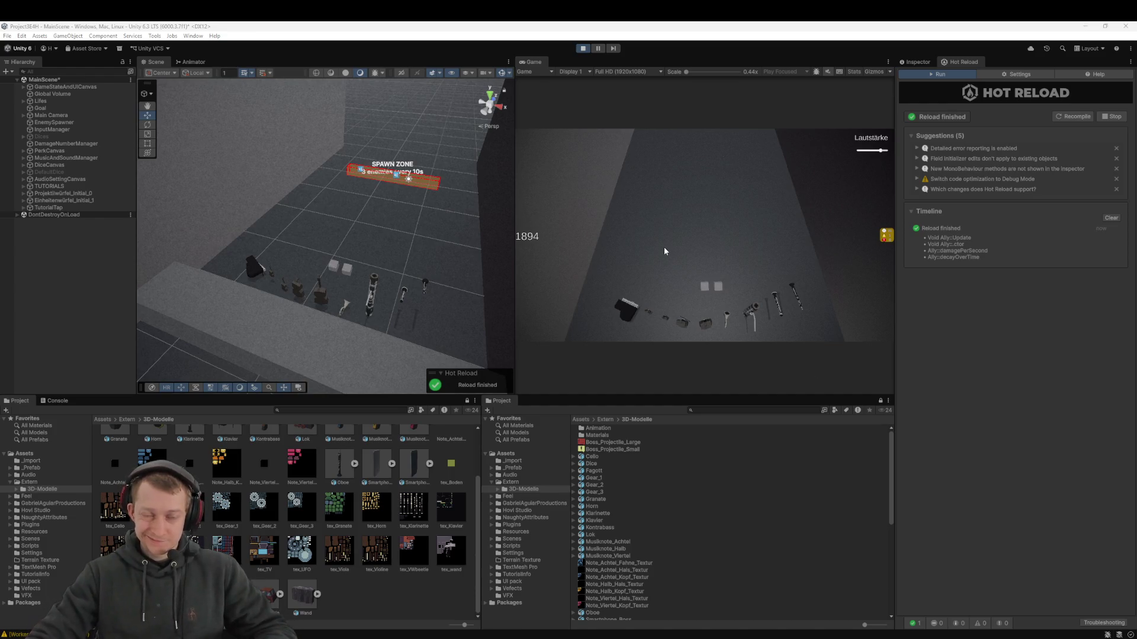
left_click(719, 196)
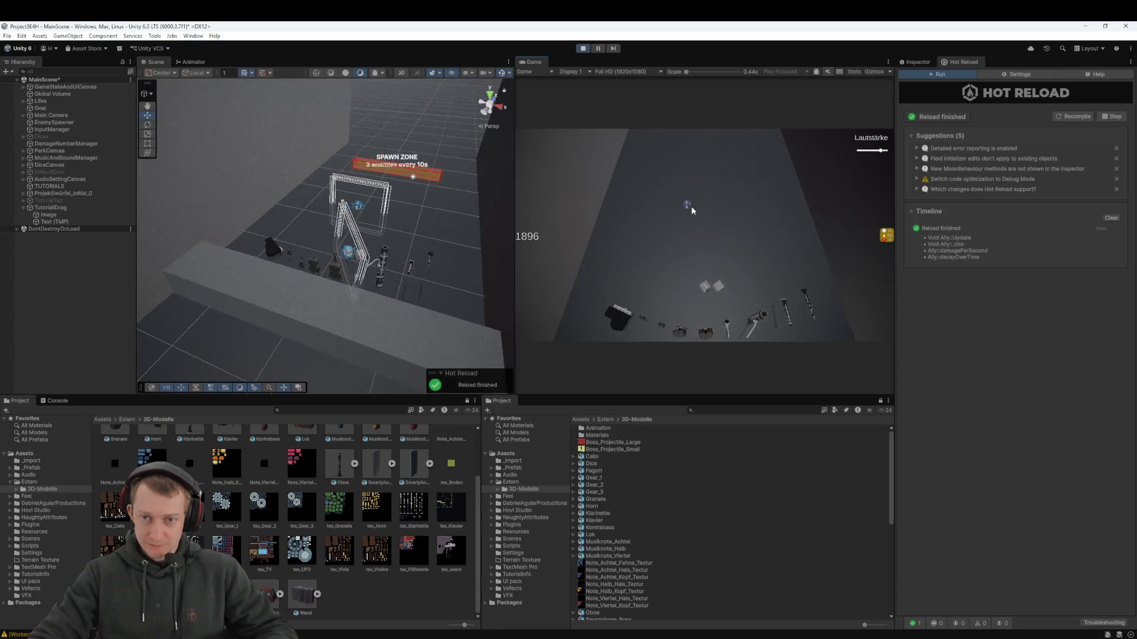
left_click(707, 288)
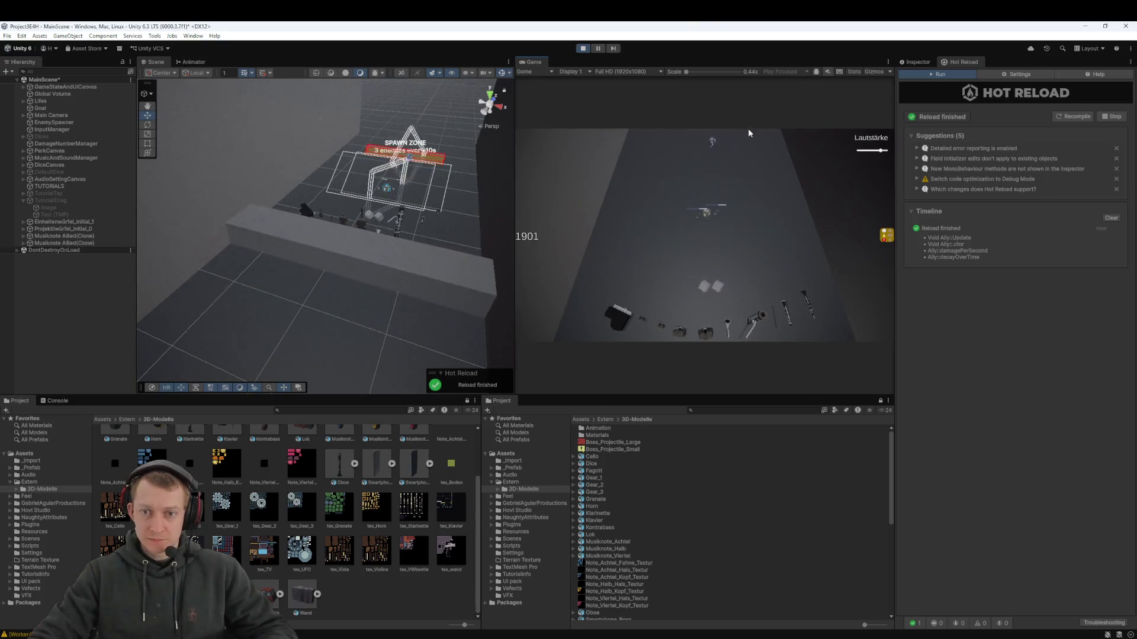
left_click(707, 287)
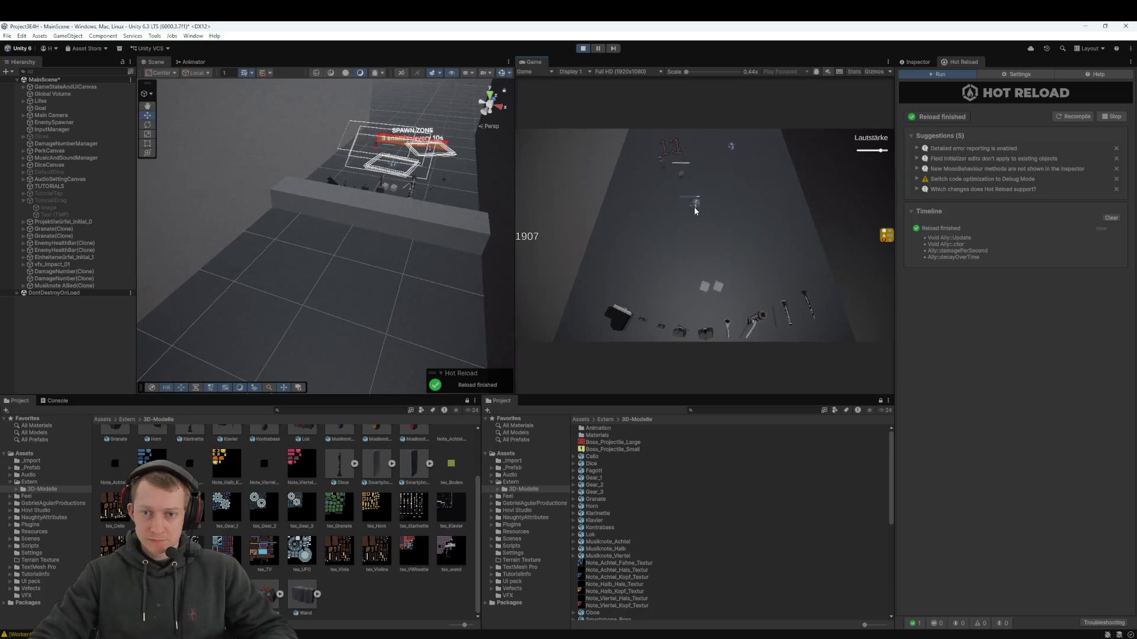
left_click(706, 290)
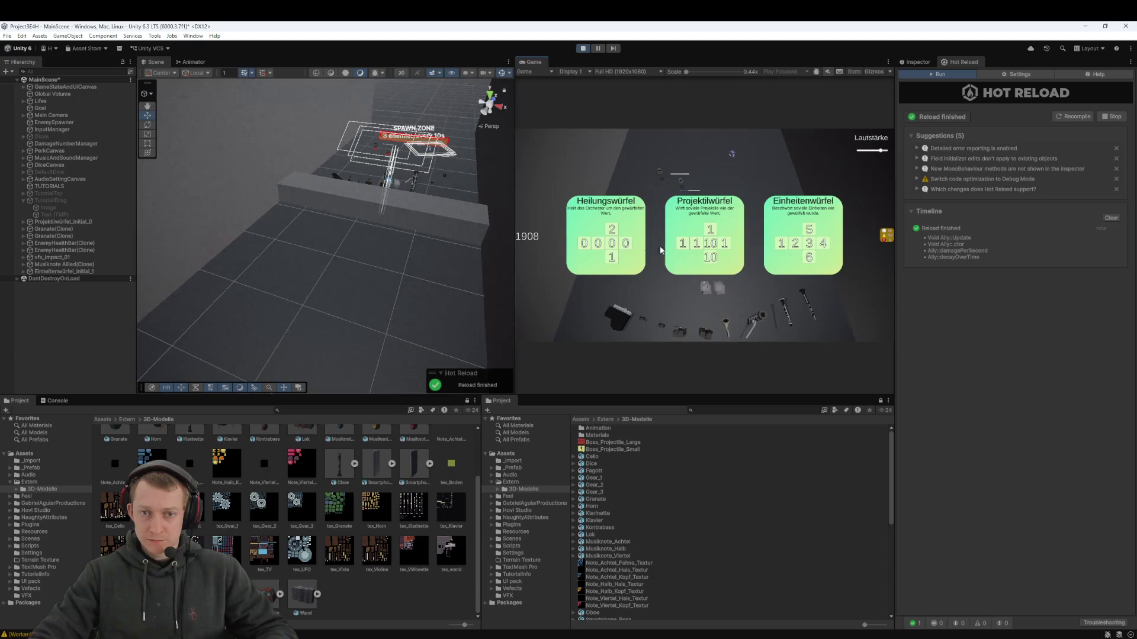
left_click(628, 245)
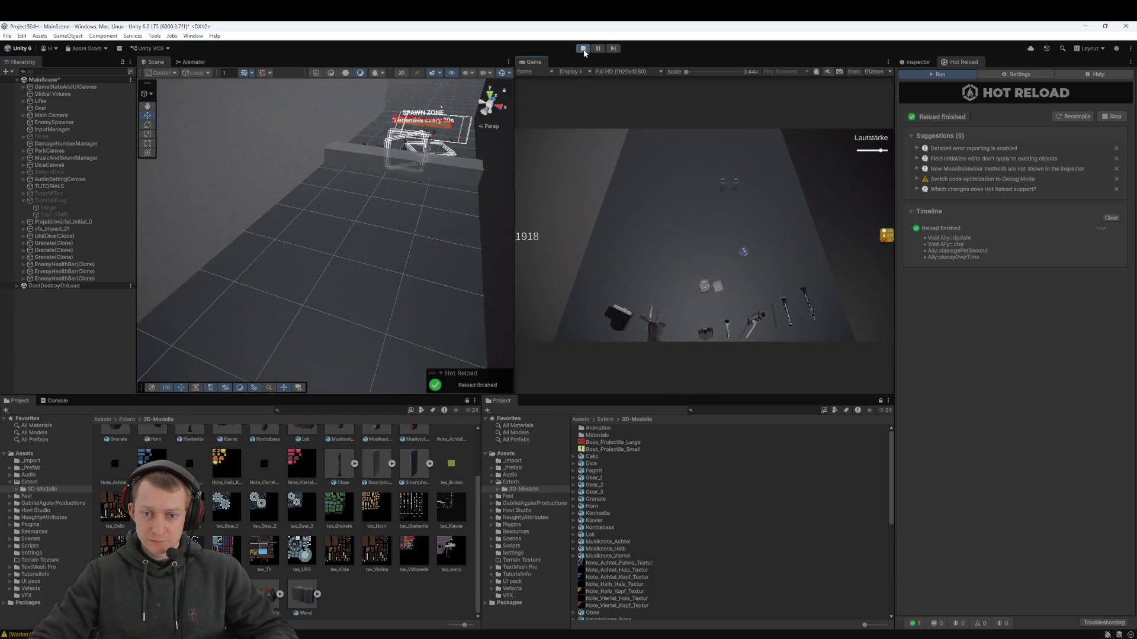
left_click(583, 50)
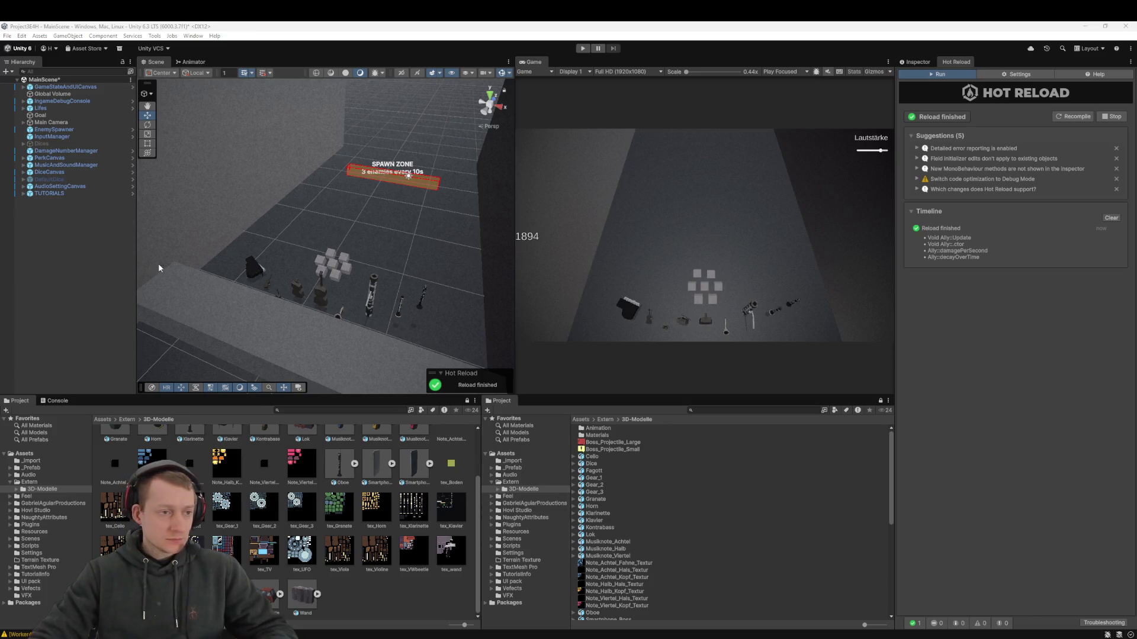
Open the Musiknote Allied prefab from Assets > _Prefab > Allies and show its Inspector
left_click(104, 418)
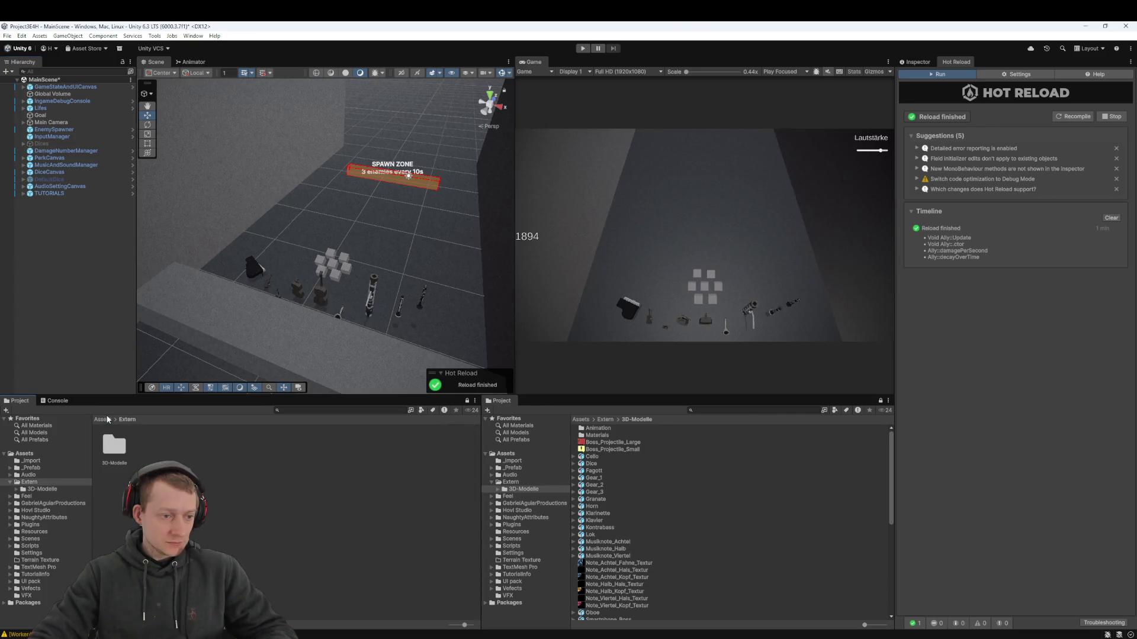
double_click(160, 449)
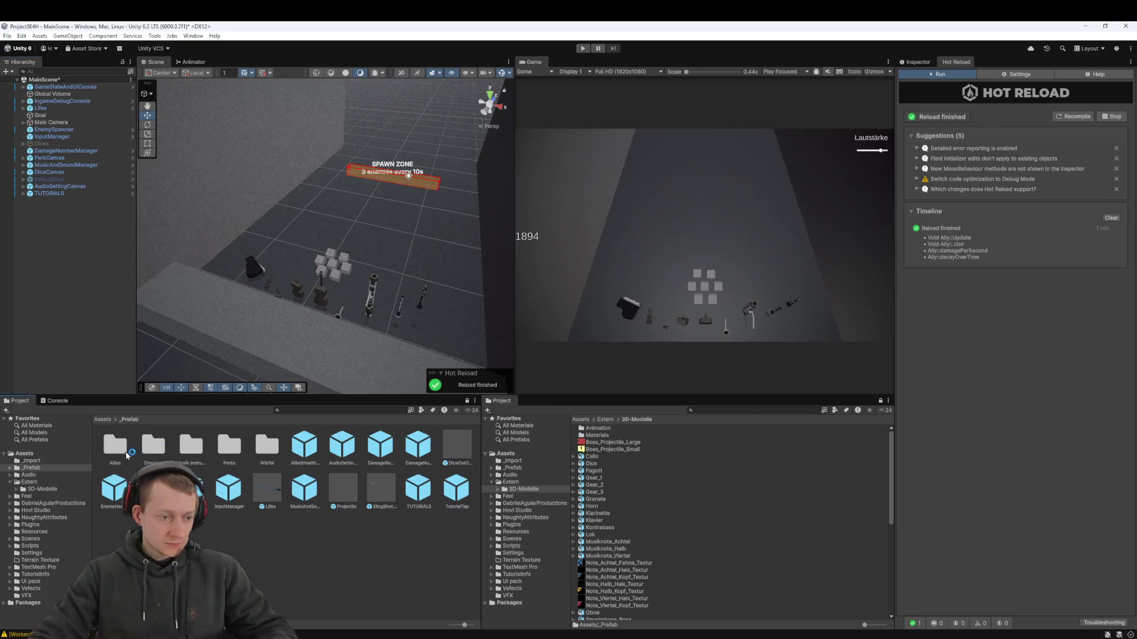
double_click(125, 450)
double_click(147, 450)
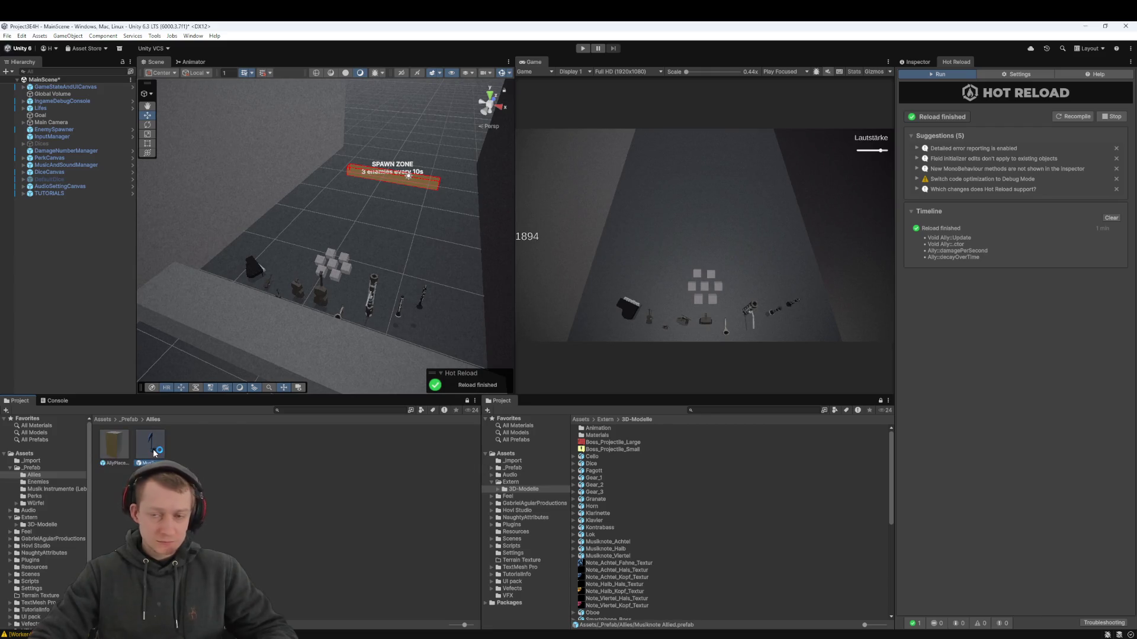
left_click(916, 61)
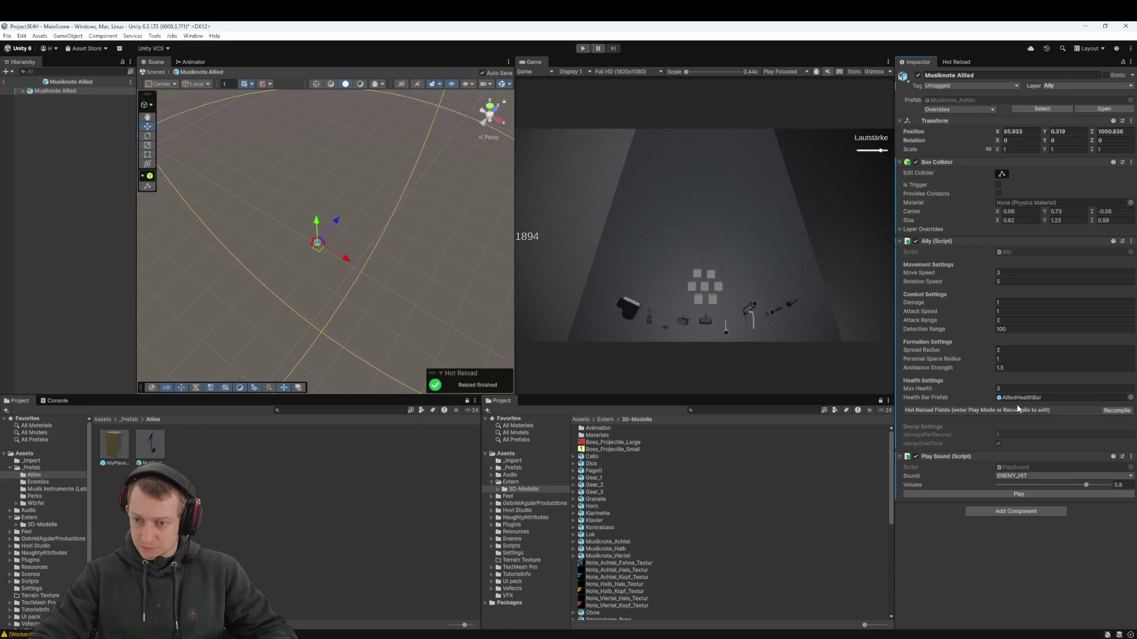
Recompile to expose the decay fields, set Max Health to 9 with Damage Per Second at 1, and start playing
left_click(1106, 411)
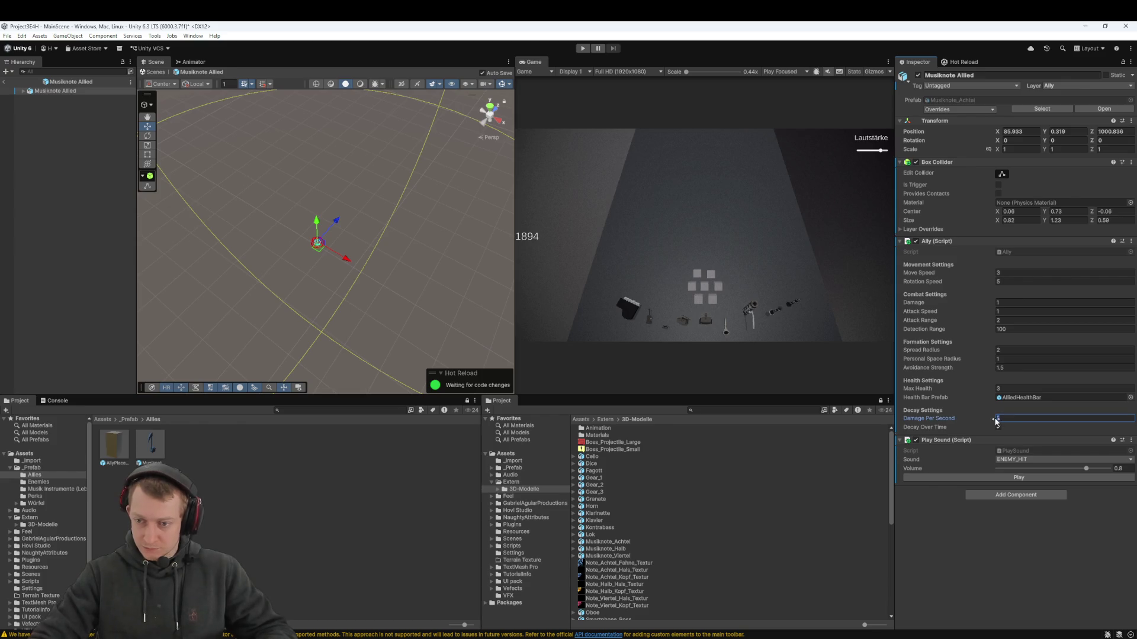
left_click(960, 556)
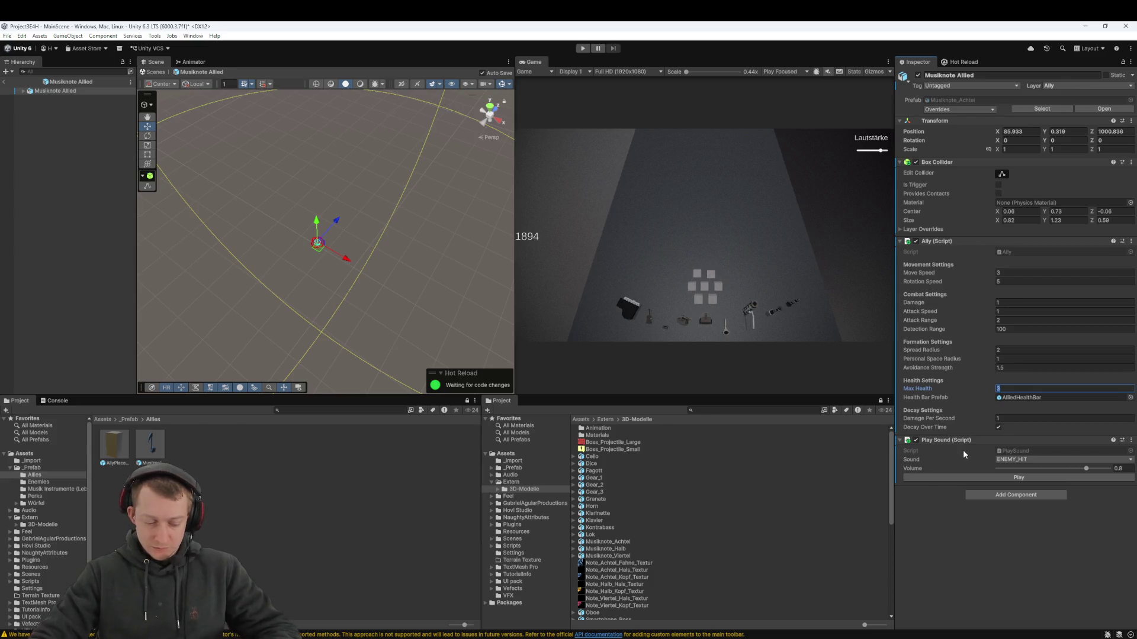
type("9")
left_click(1068, 550)
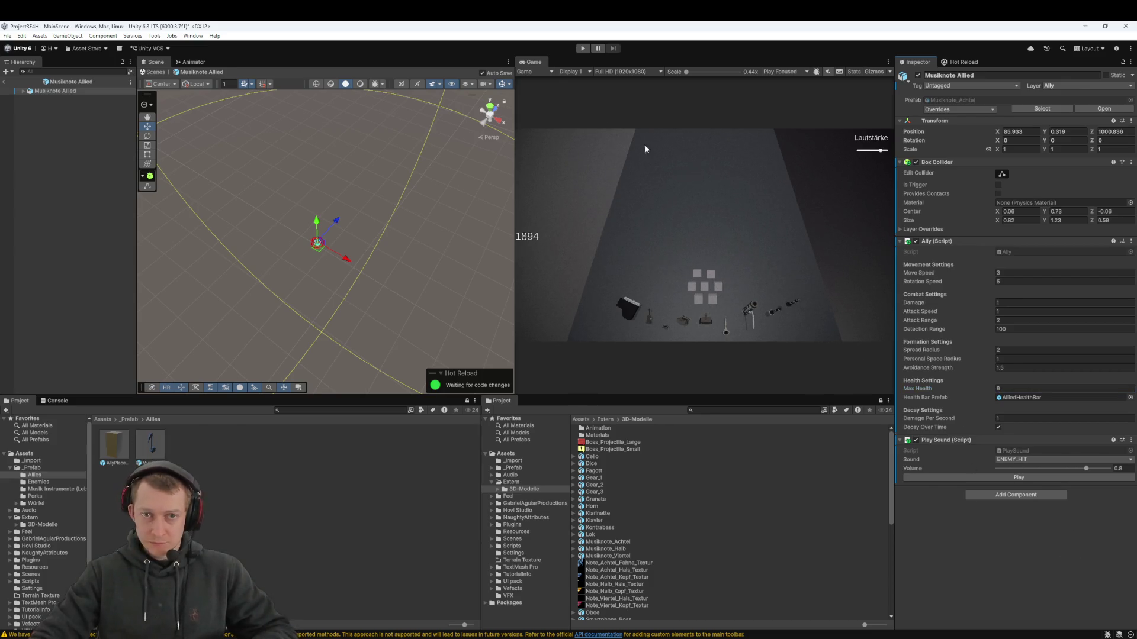
left_click(590, 49)
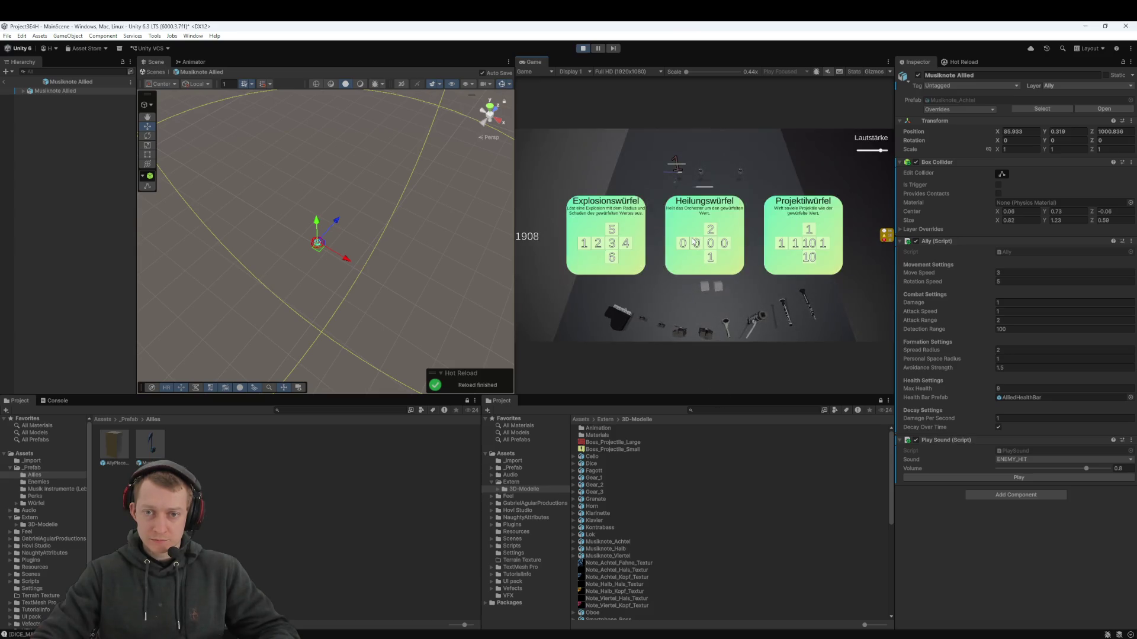
Pick two dice and two perks during play, including Einheitenwürfel and 'Je mehr desto besser!'
left_click(791, 229)
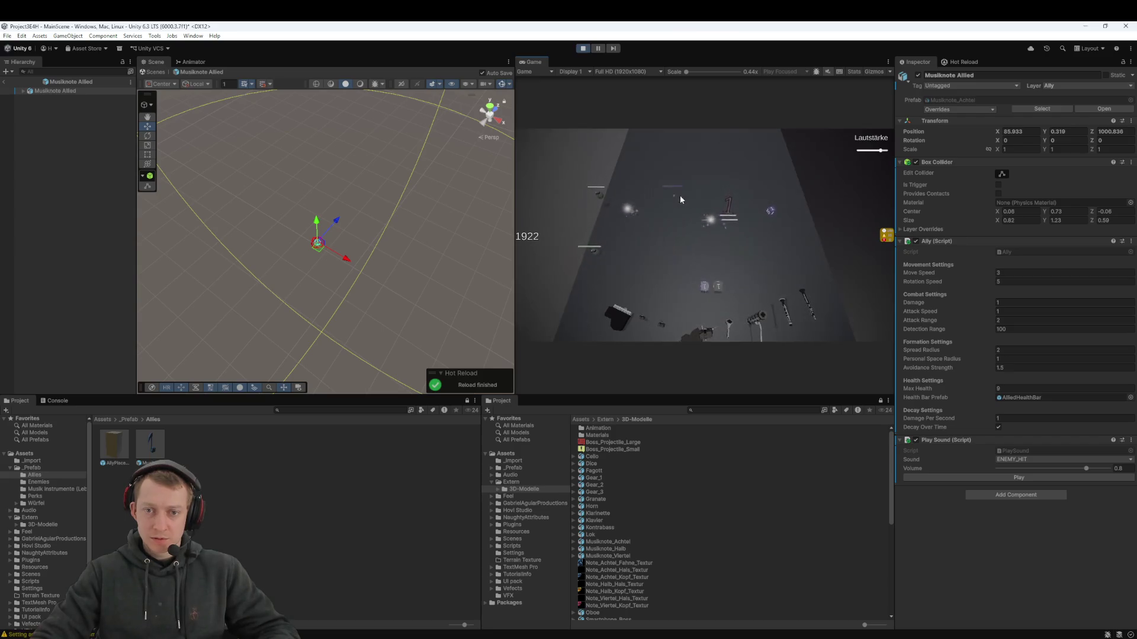
left_click(604, 248)
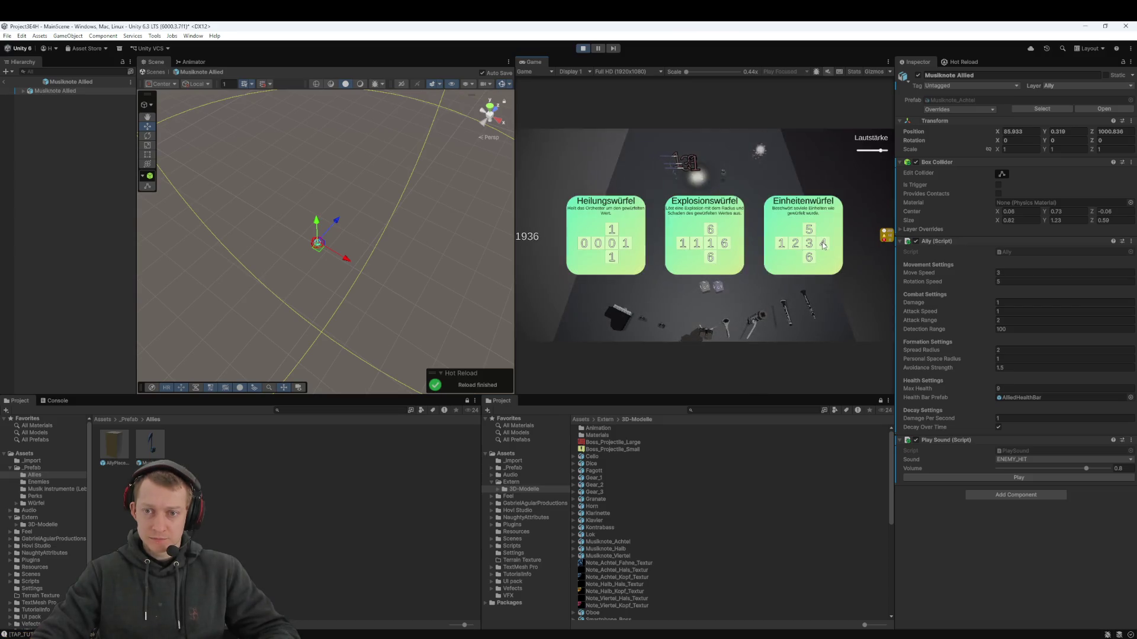
left_click(823, 245)
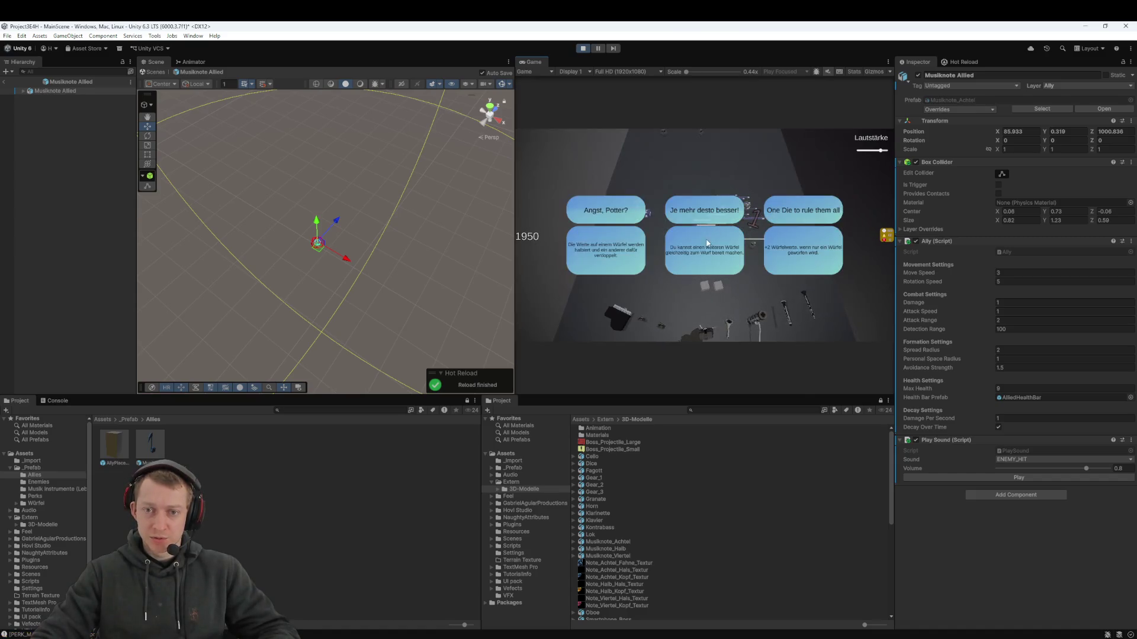
left_click(735, 243)
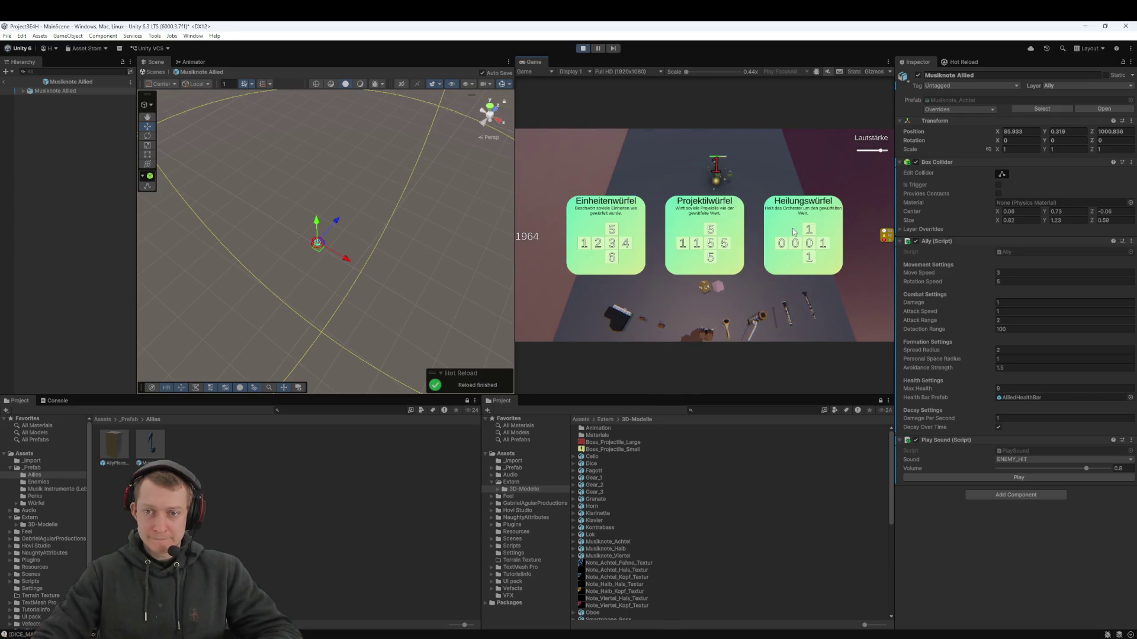
Pick the remaining dice and perk rewards, stop the play-test, and return the Project browser to Assets
left_click(631, 235)
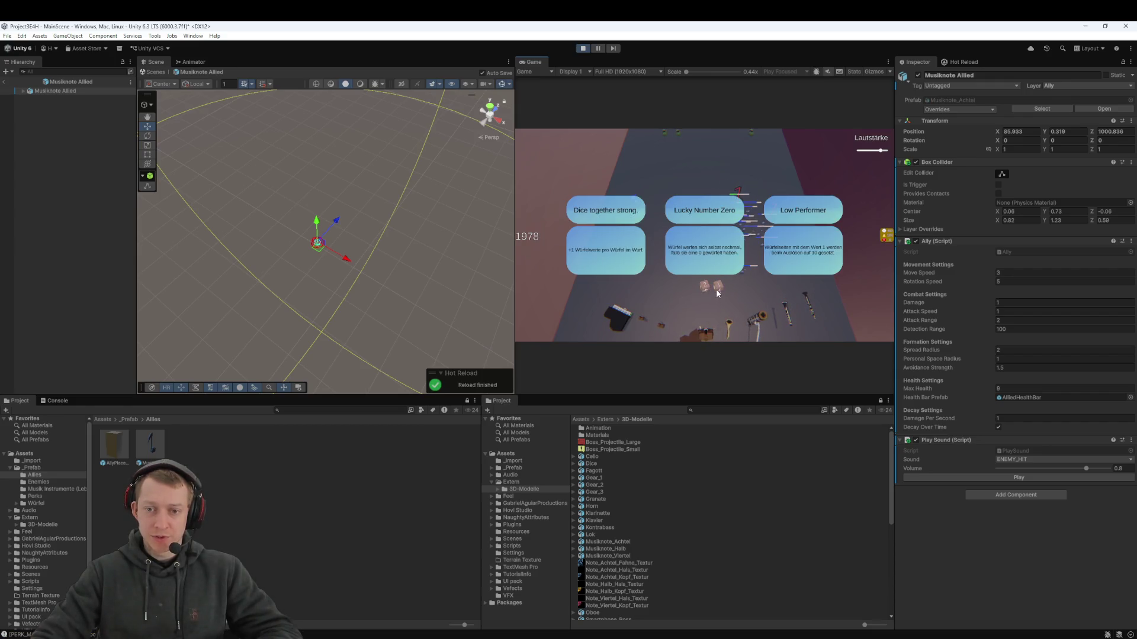
left_click(612, 269)
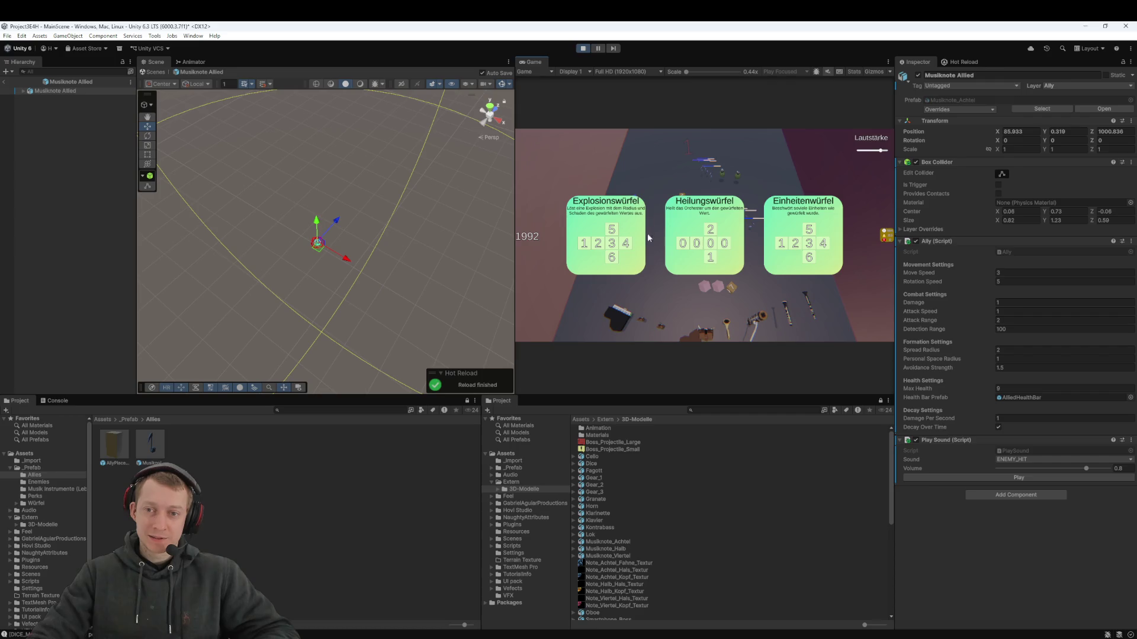
left_click(818, 231)
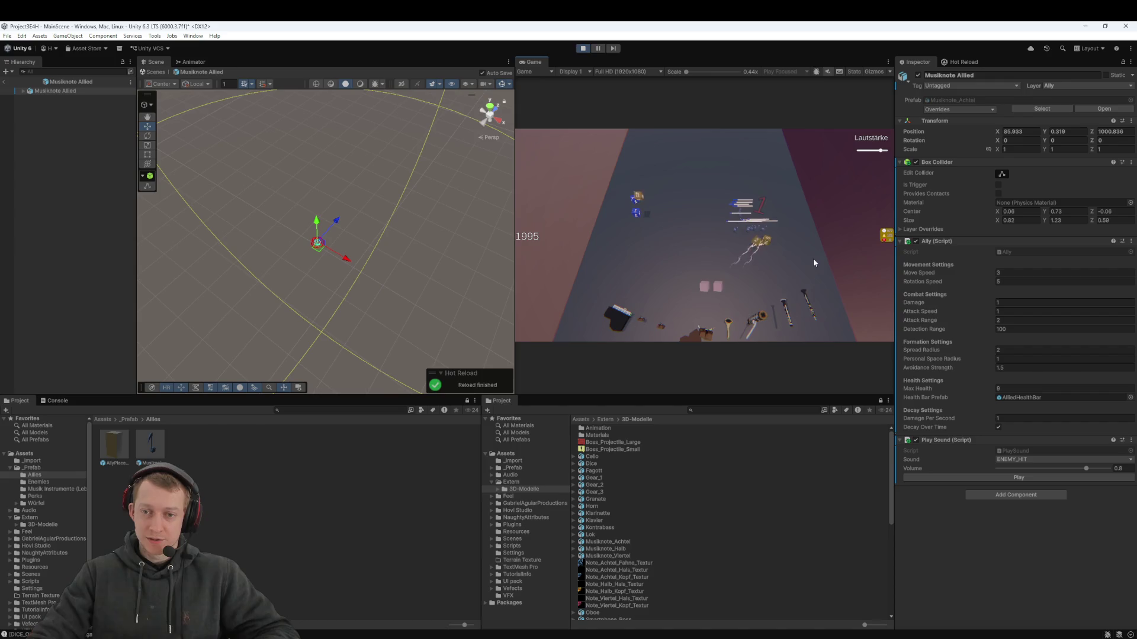
left_click(583, 49)
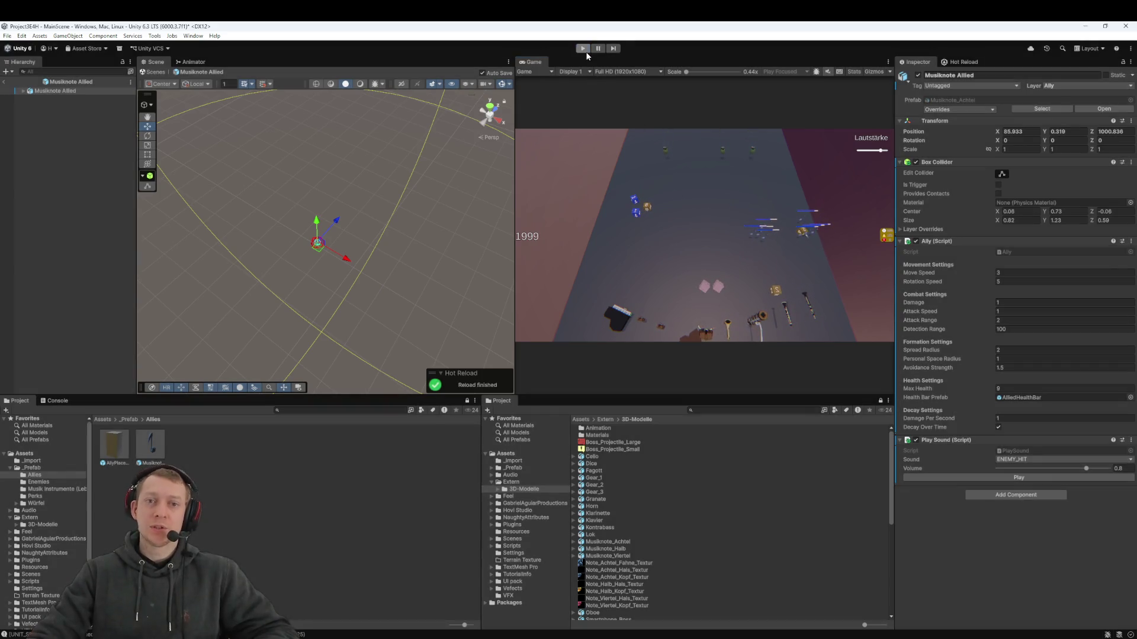
left_click(230, 509)
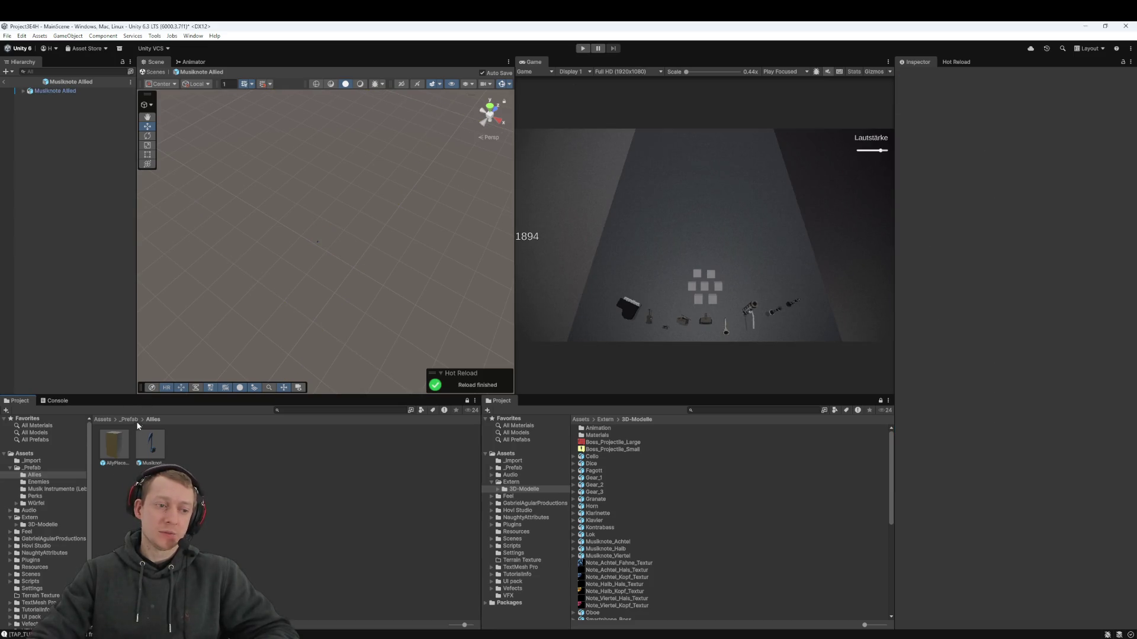
left_click(105, 419)
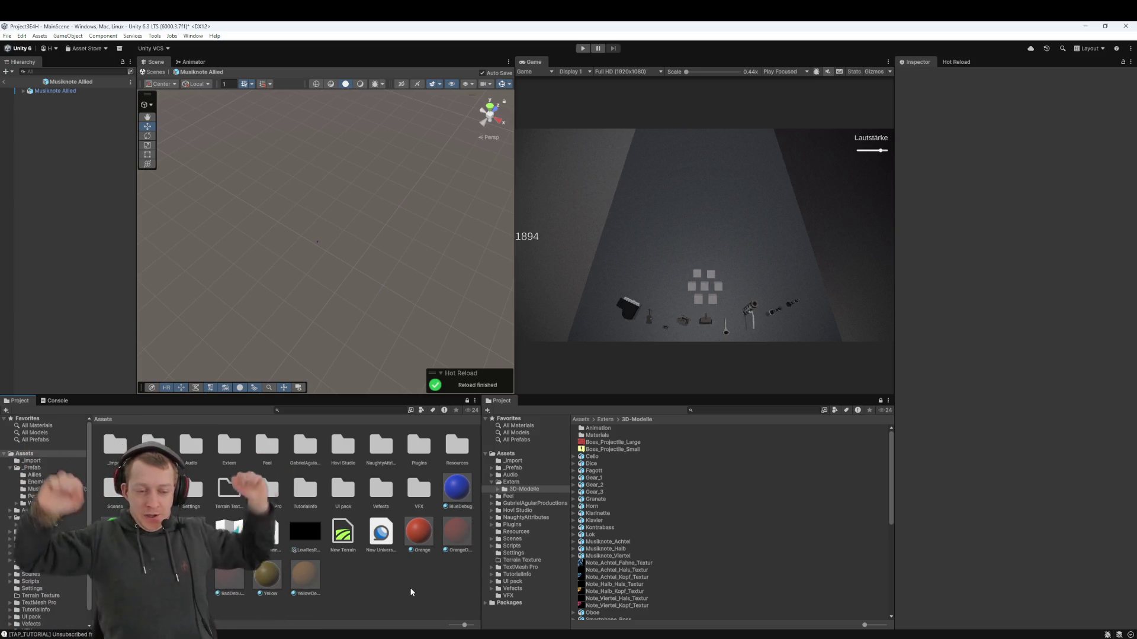
In Fork, stage all three changed Ally files
key("alt+Tab")
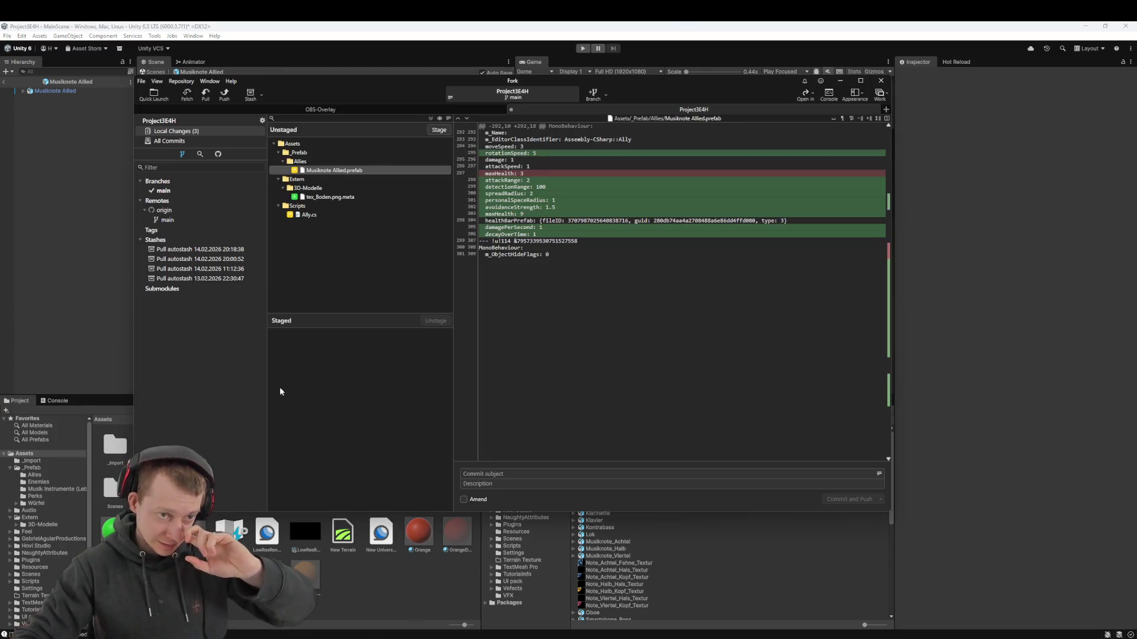
left_click(309, 215)
key("ctrl+a")
left_click_drag(309, 215, 334, 378)
Commit the staged files as 'feat: ally get decade' and push them to origin
left_click(494, 475)
type("f")
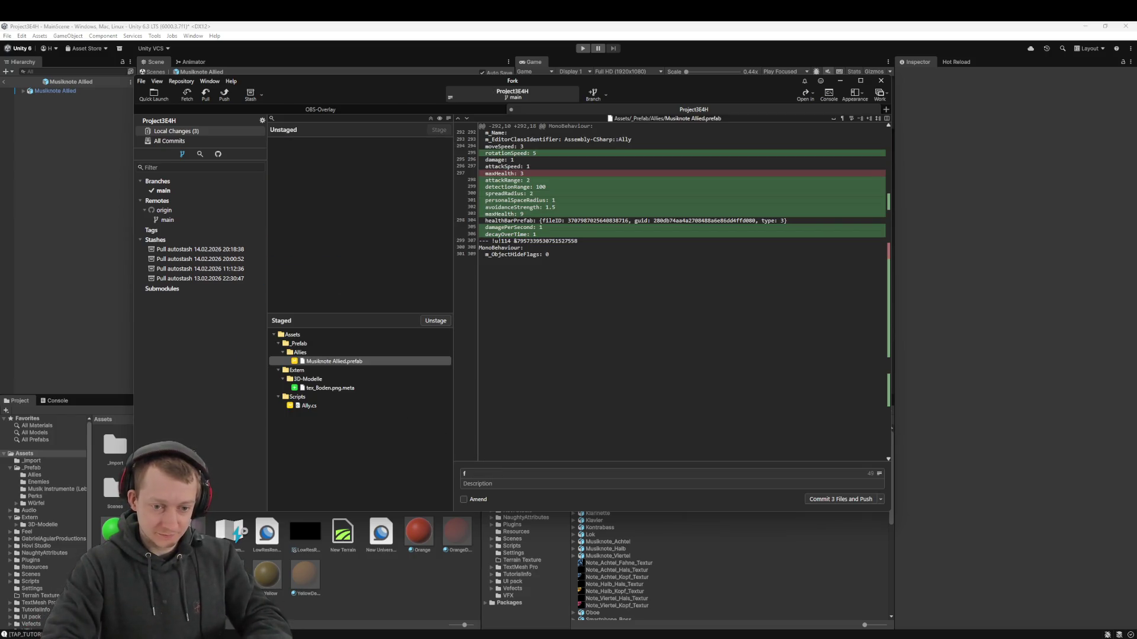
type("eat: ally")
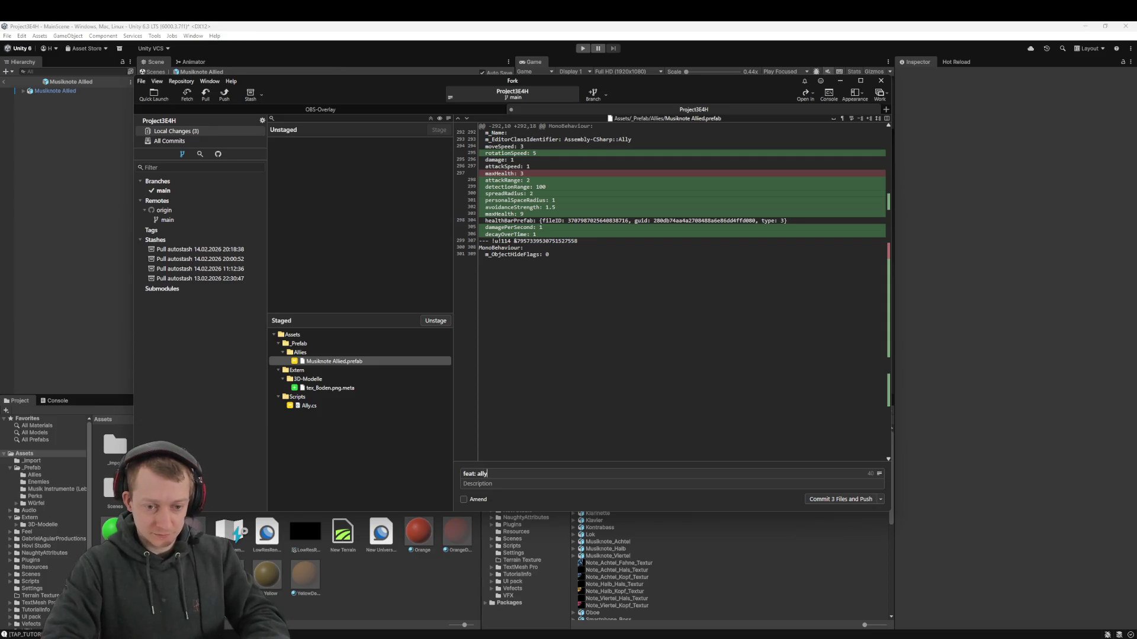
type(" get decade")
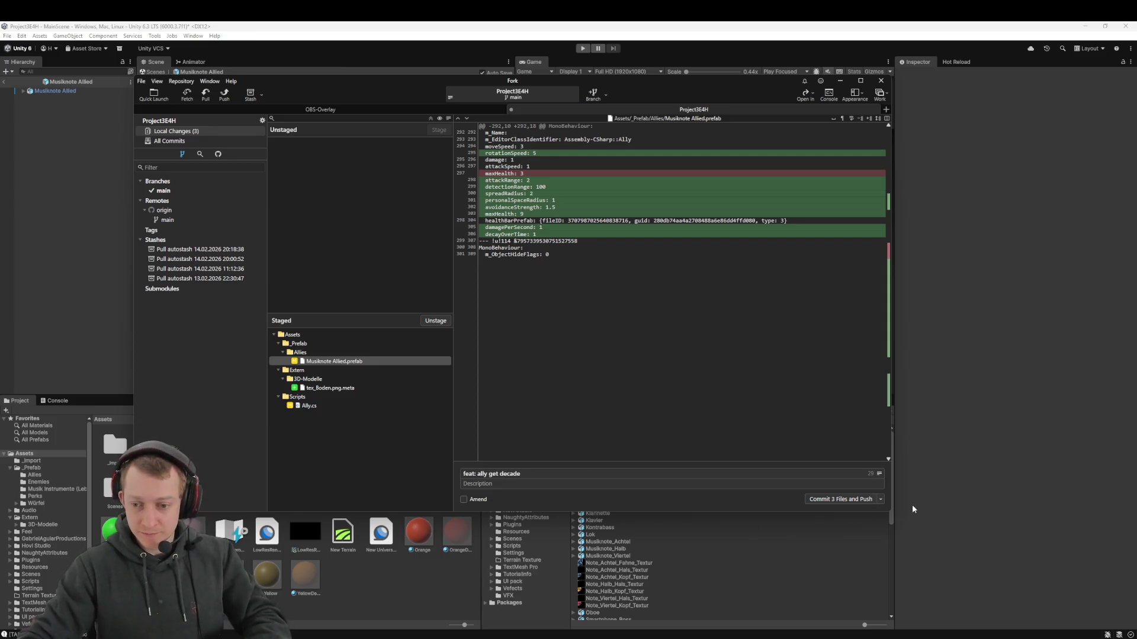
left_click(860, 501)
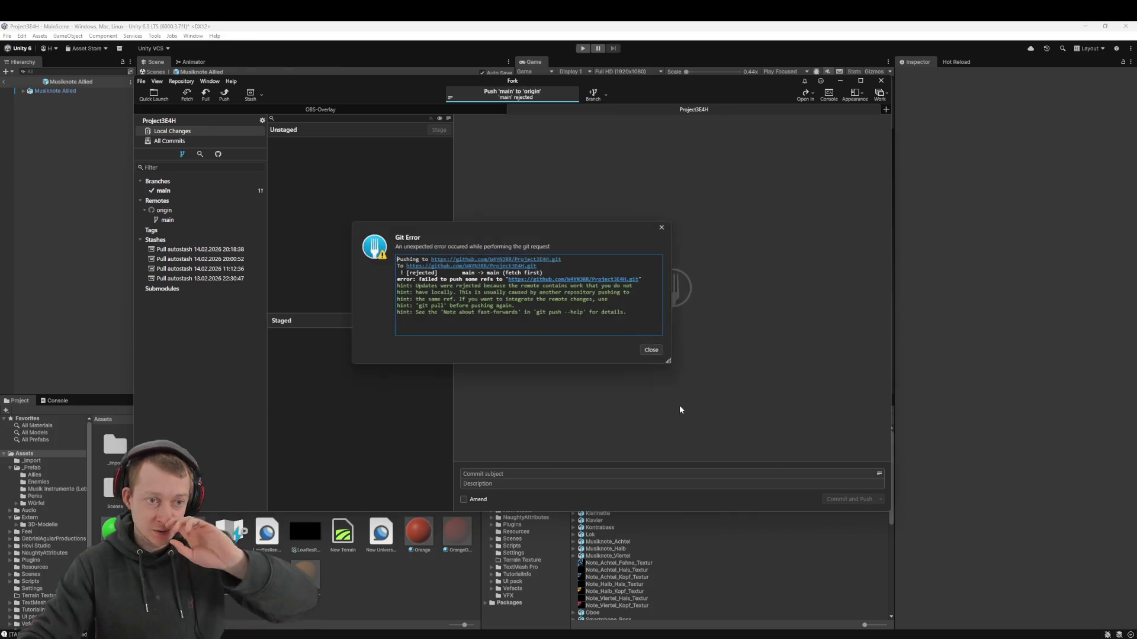
Dismiss the push error, fetch all remote branches, and pull origin/main into main with rebase
left_click(655, 352)
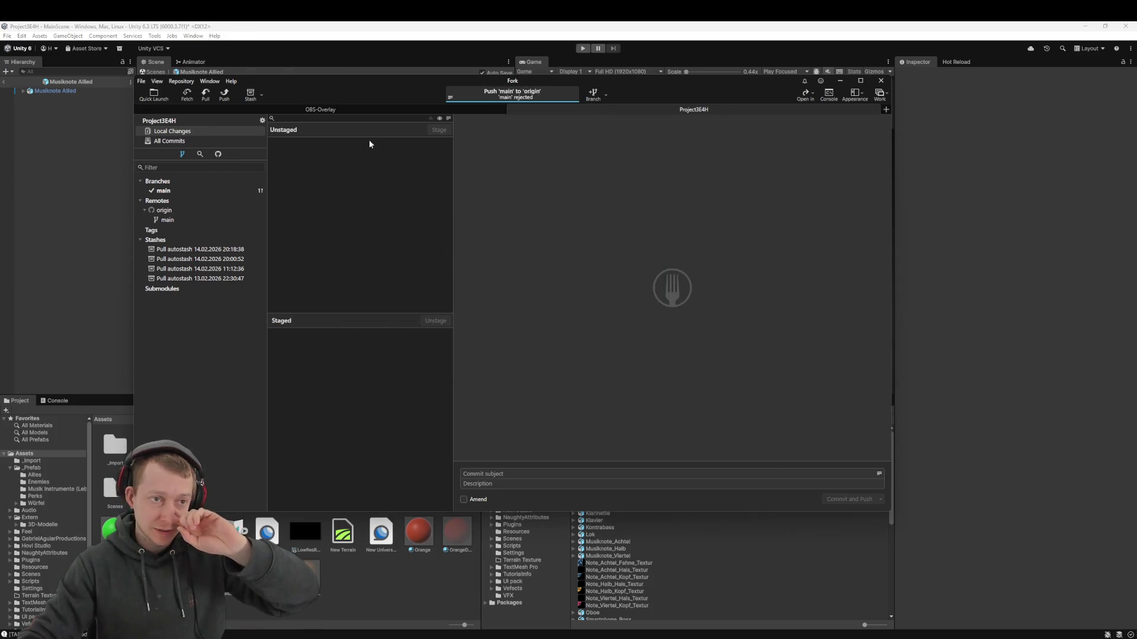
left_click(186, 94)
left_click(570, 312)
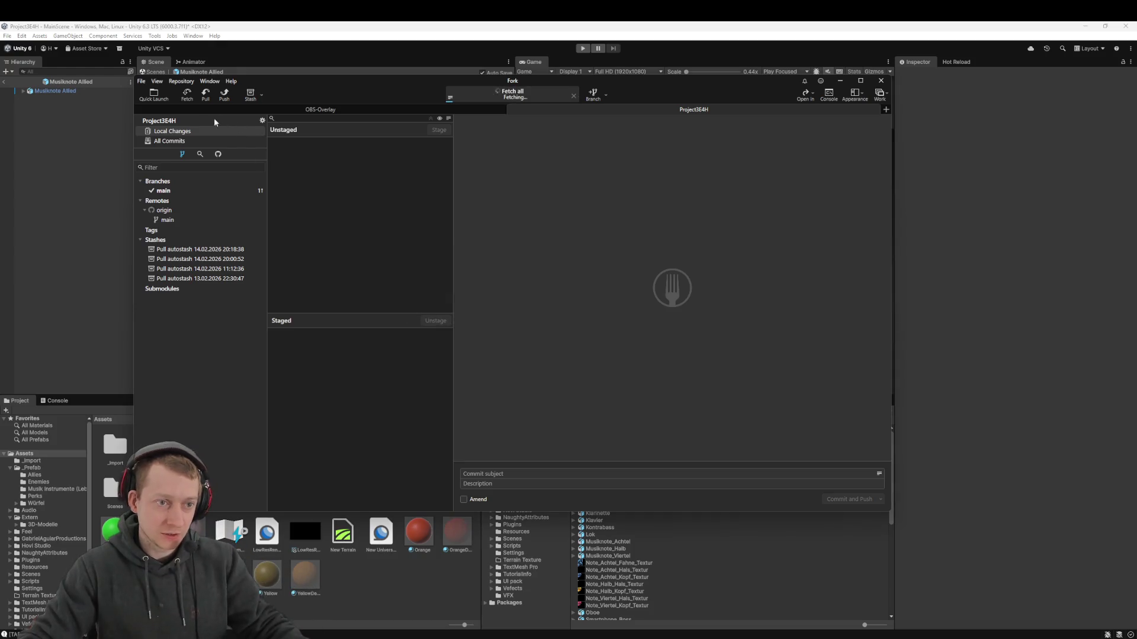
left_click(201, 96)
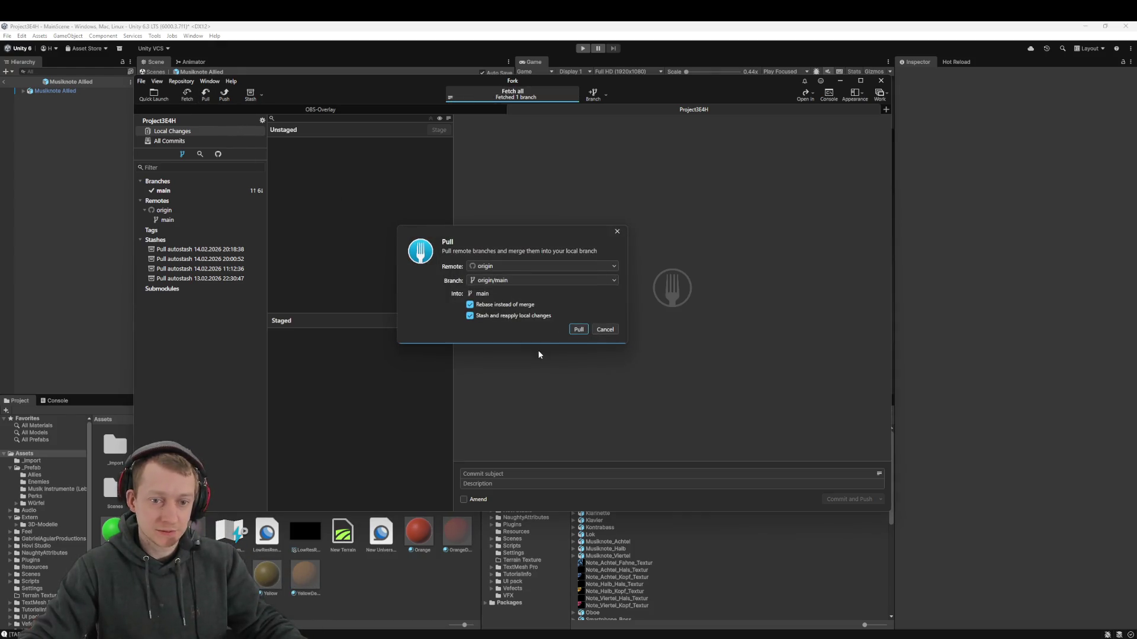
left_click(579, 330)
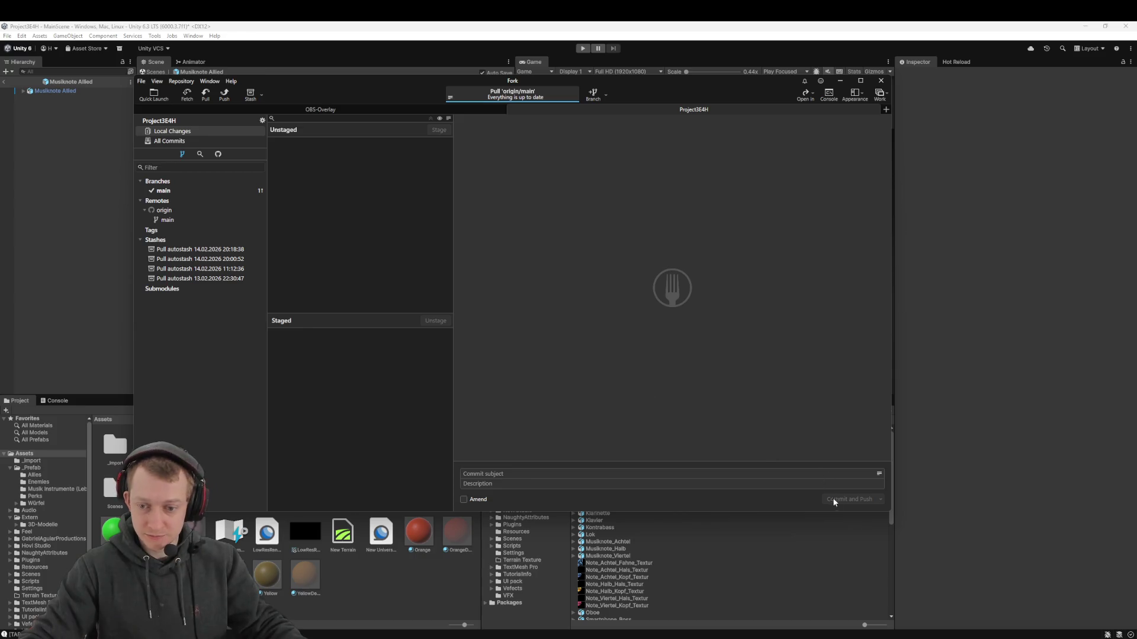
Push main to origin, then minimise Fork and leave prefab mode for the main scene in Unity
left_click(224, 94)
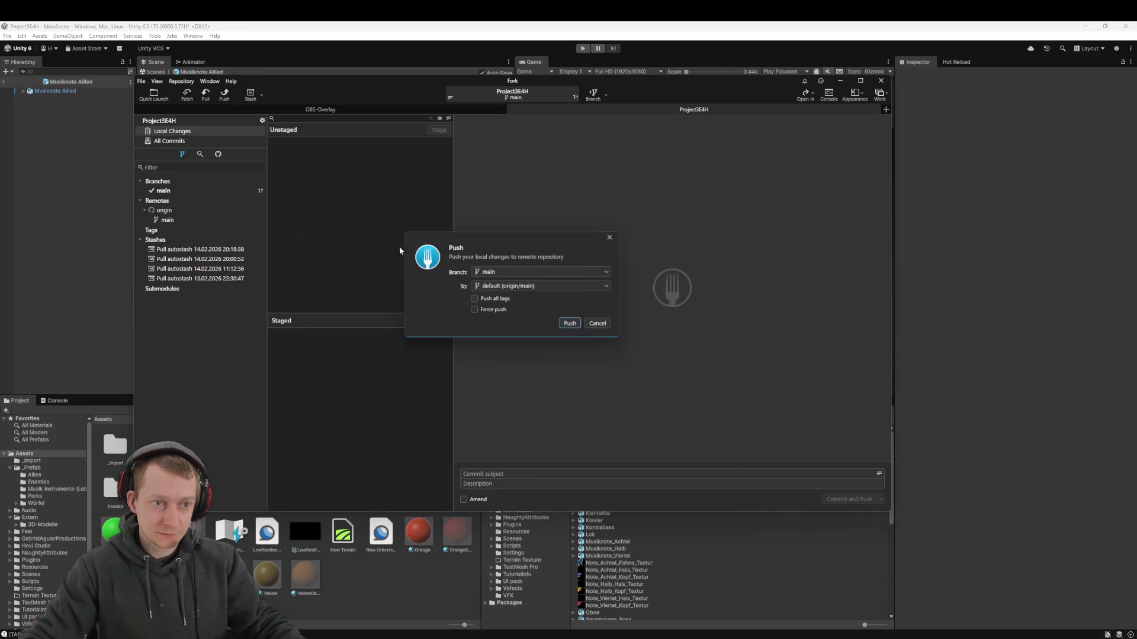
left_click(570, 323)
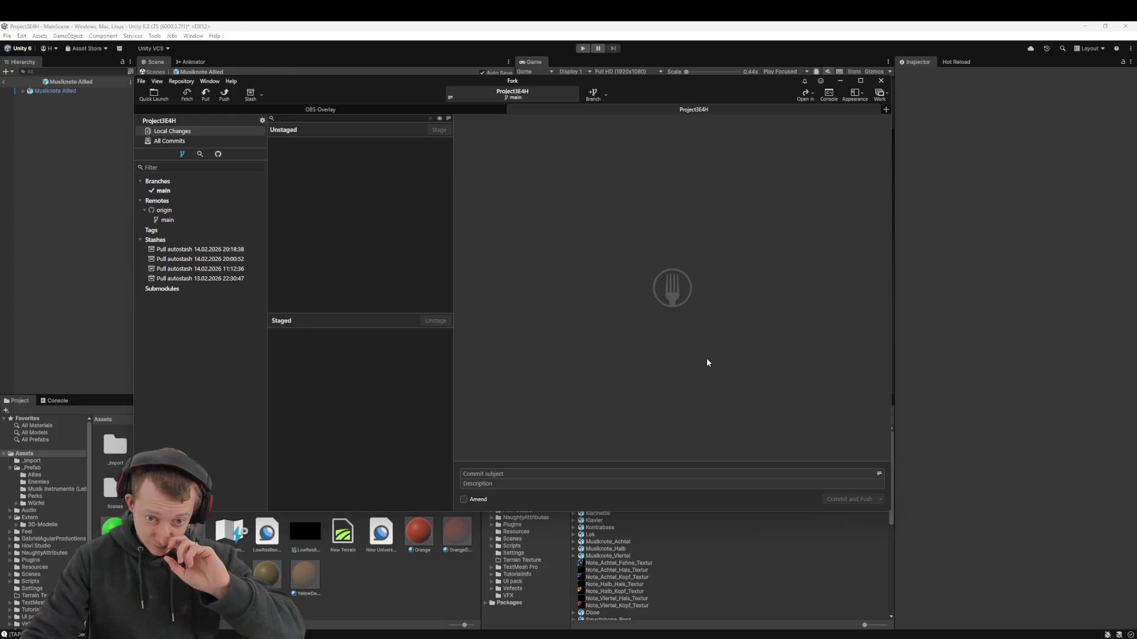
left_click(921, 274)
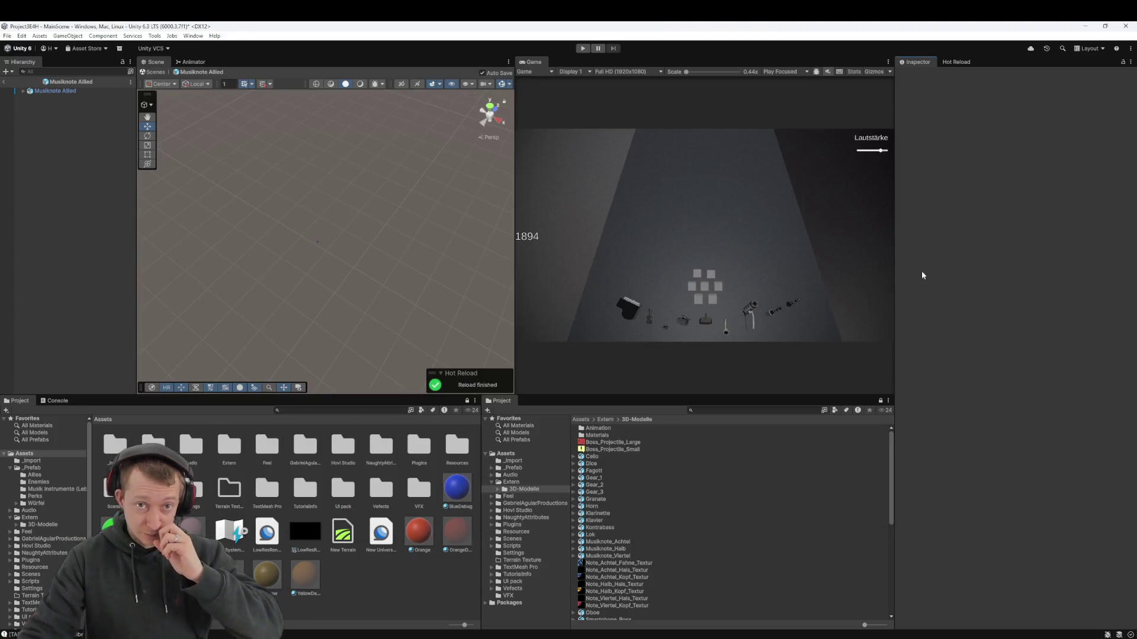
left_click(4, 82)
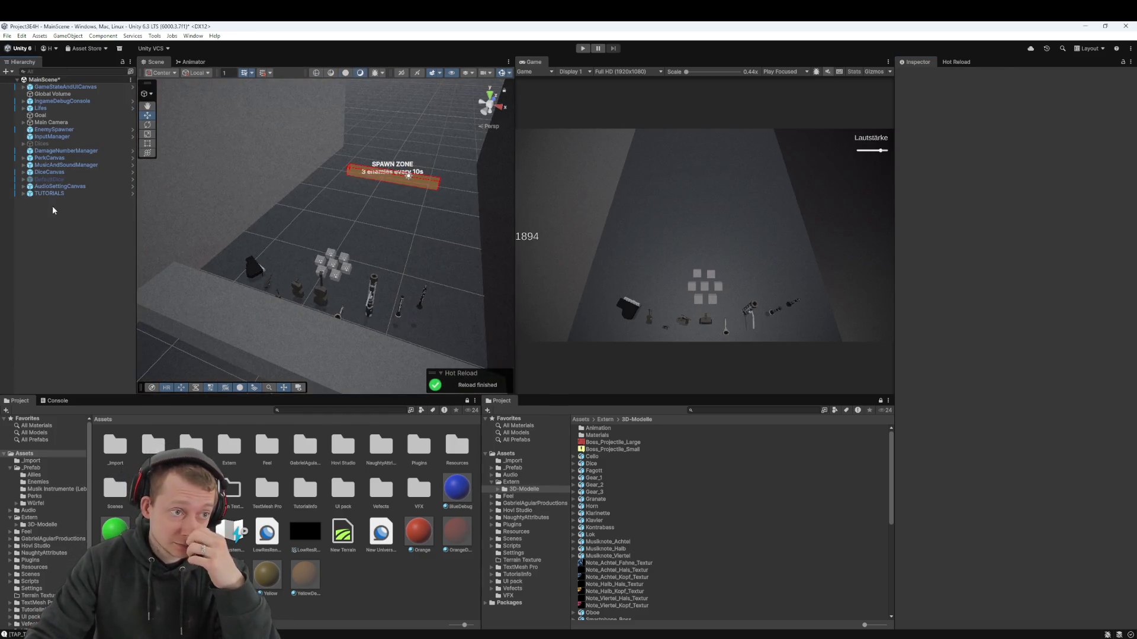
Select EnemySpawner to view its settings: Granate enemy, interval 10, 3 enemies per wave
left_click(54, 129)
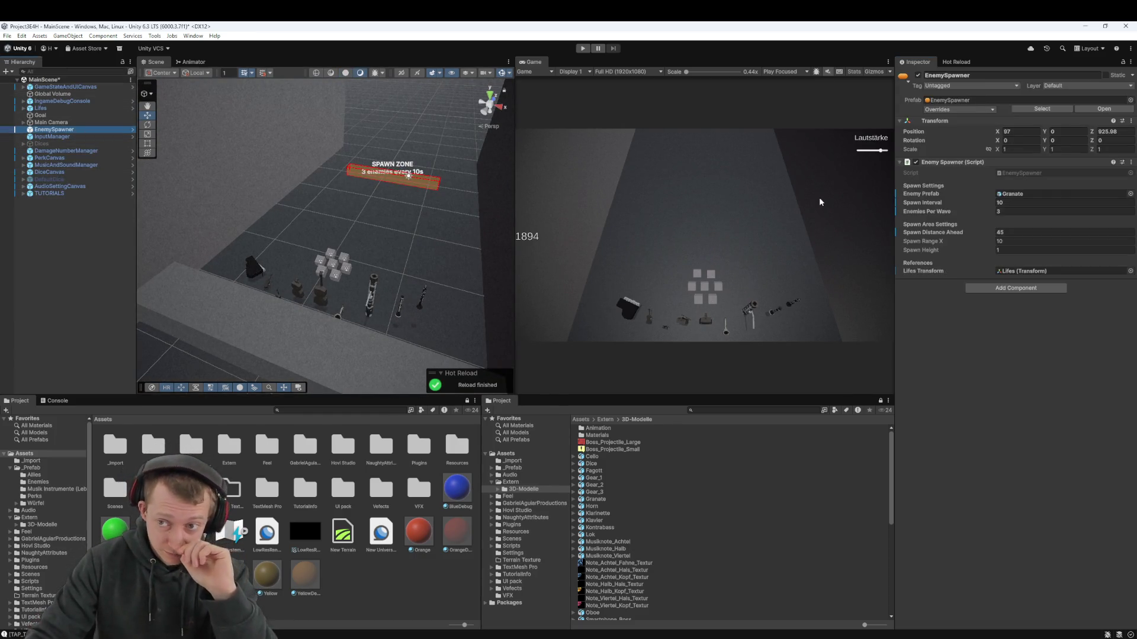
left_click(1037, 431)
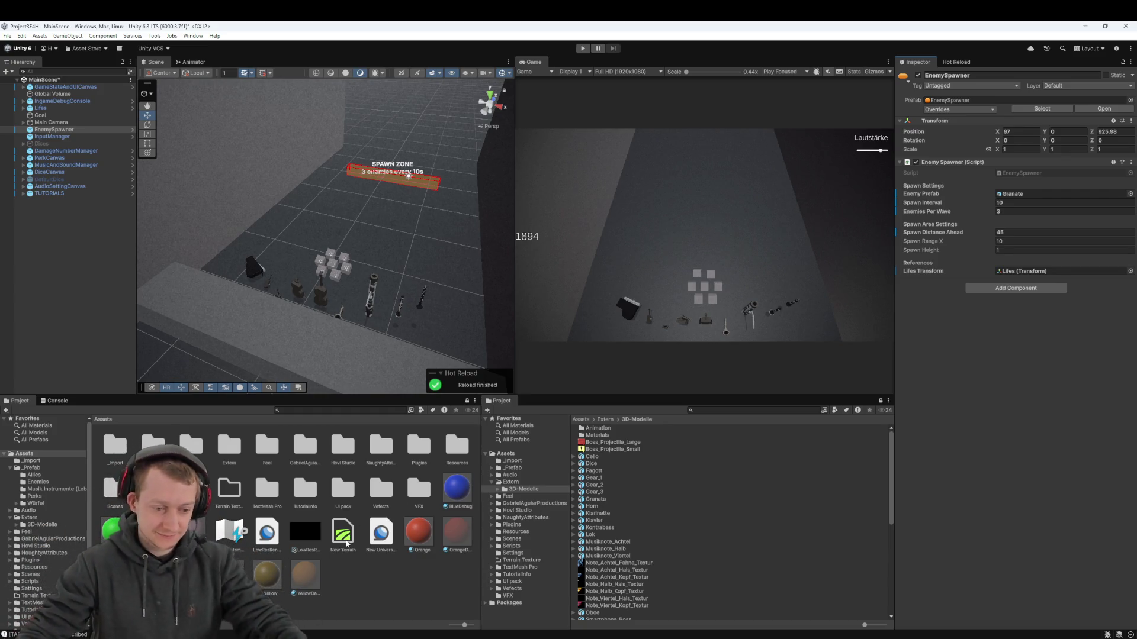
mouse_move(320, 635)
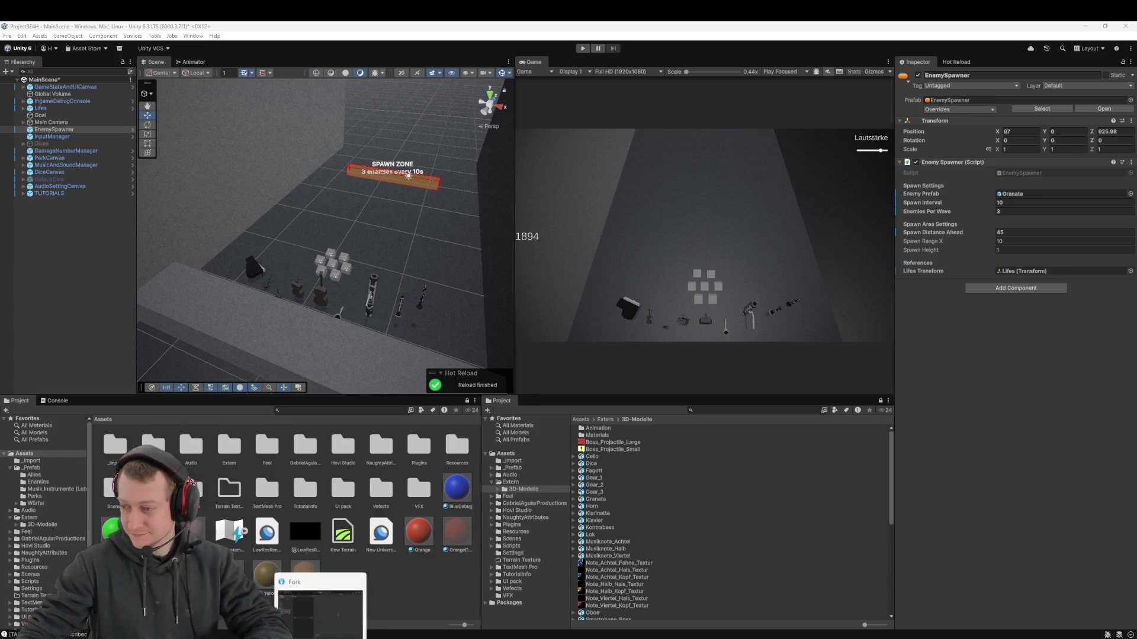
left_click(320, 615)
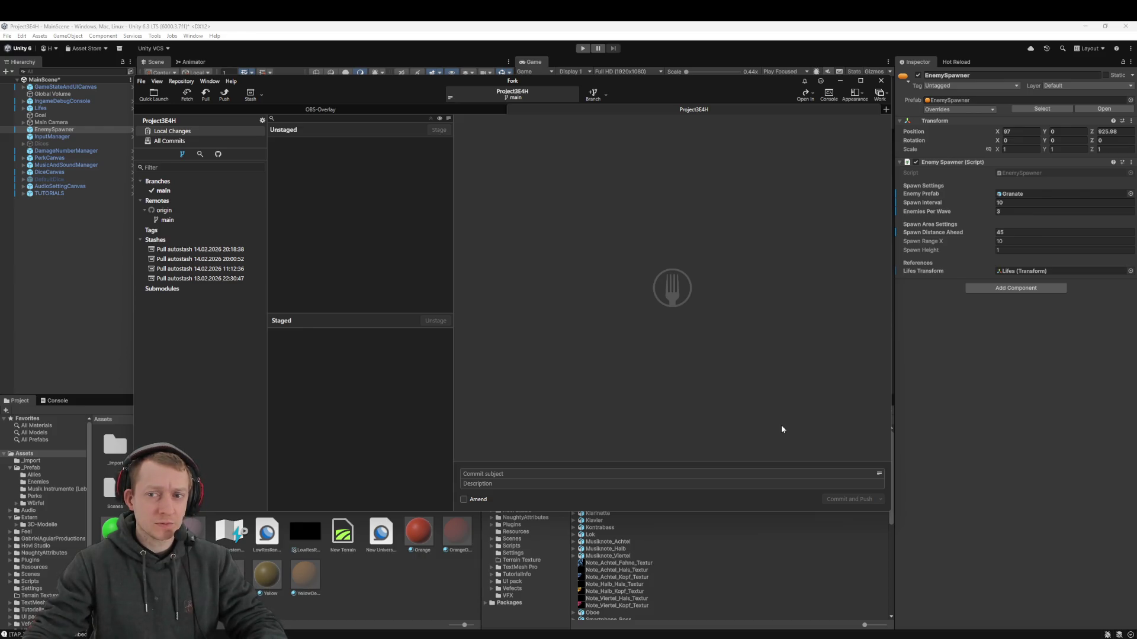
left_click(976, 420)
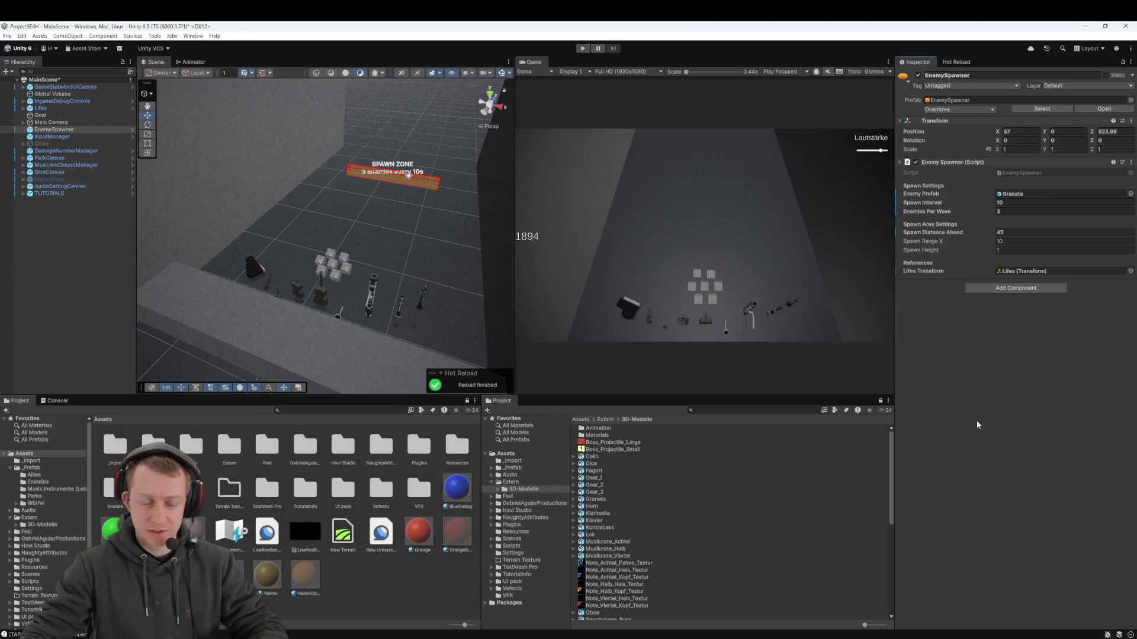
left_click(88, 240)
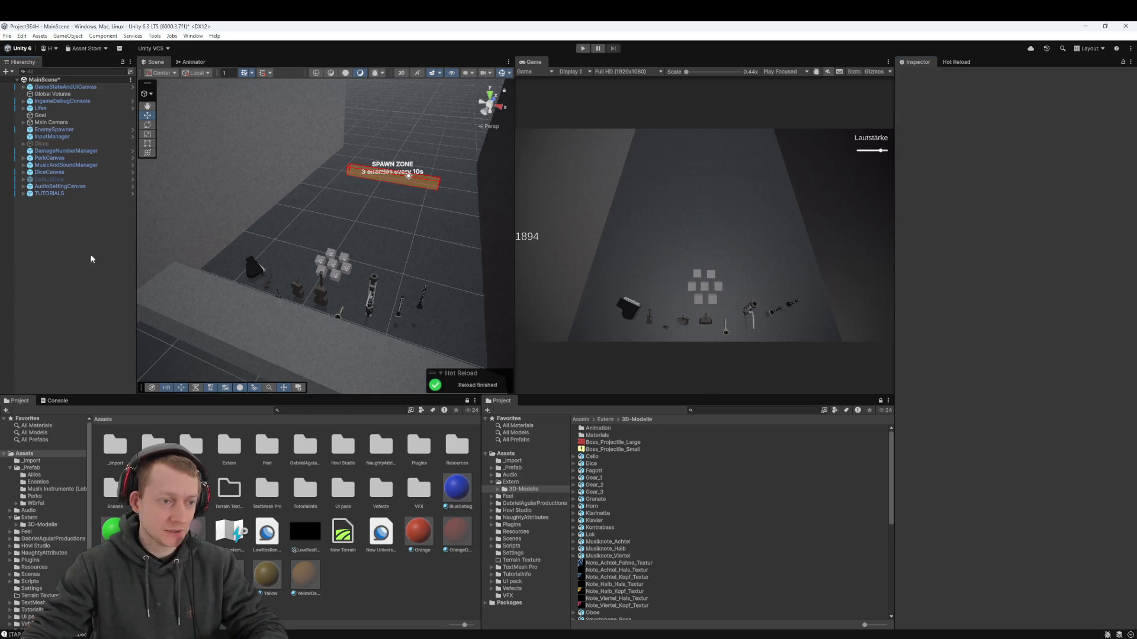
Open _Prefab > Enemies, snip a screenshot of the enemy prefab thumbnails, and recheck the EnemySpawner settings
double_click(153, 446)
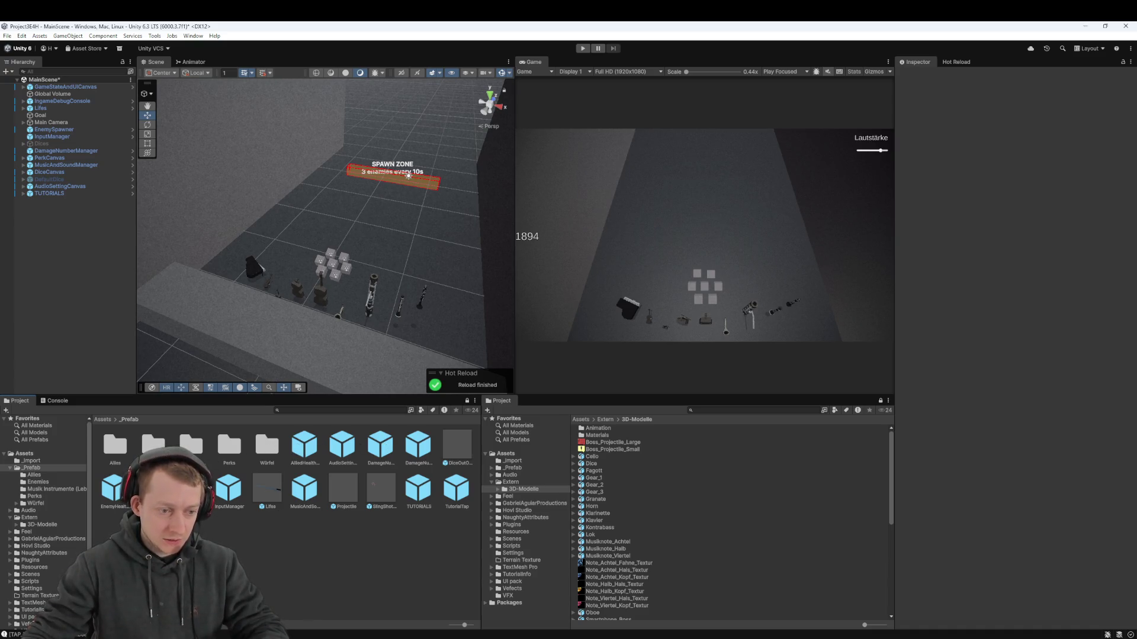
double_click(153, 445)
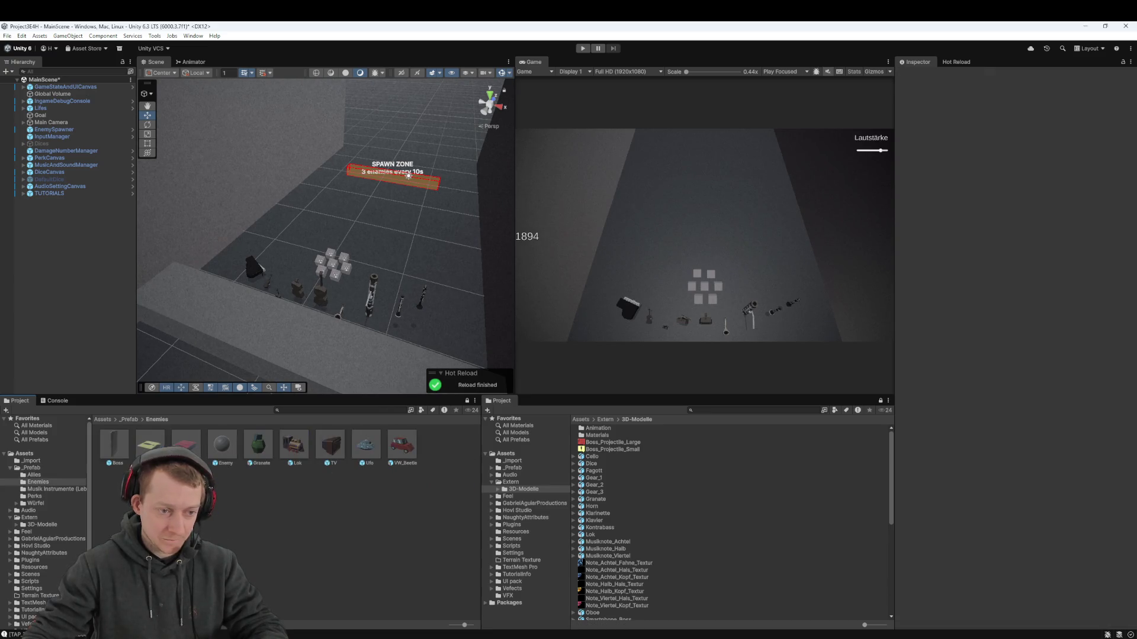
key("super+shift+s")
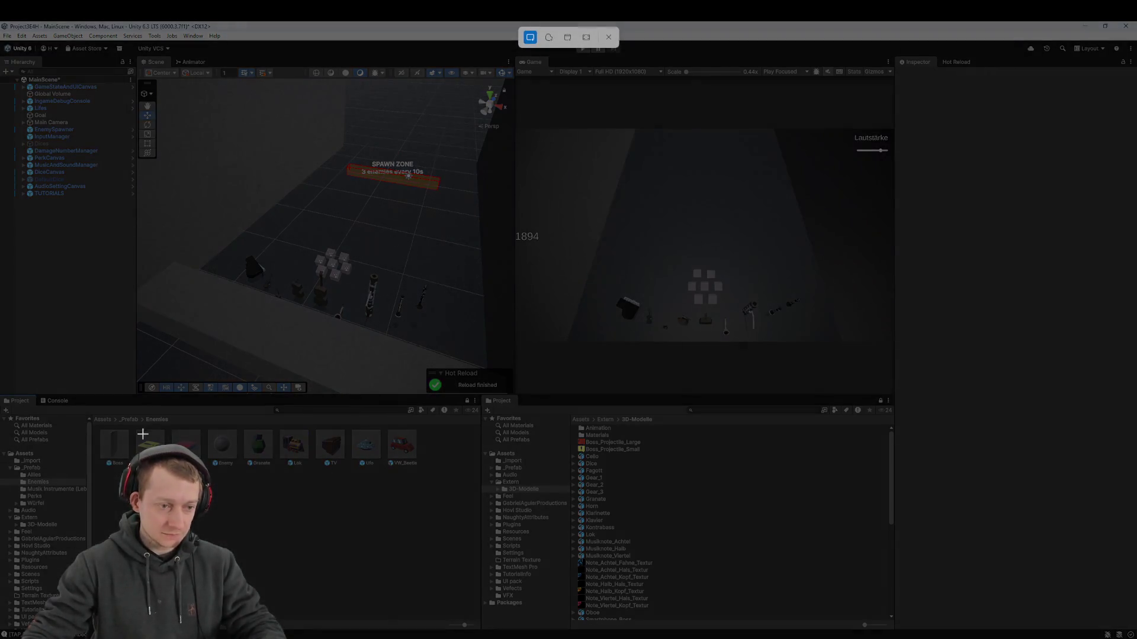
left_click_drag(92, 420, 432, 491)
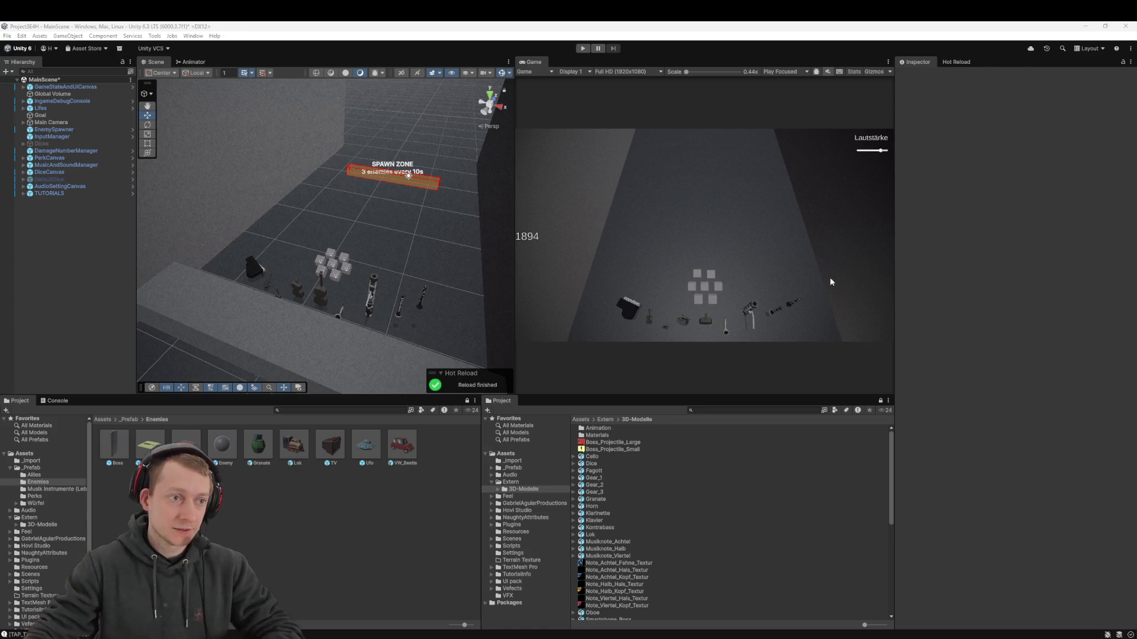
left_click(68, 131)
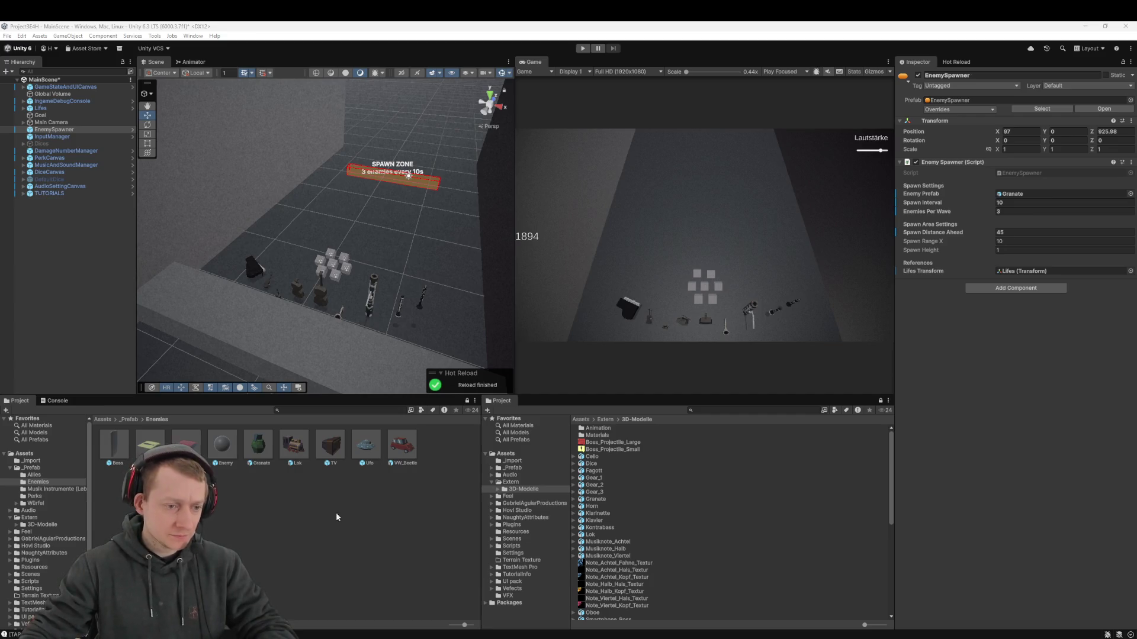
left_click(283, 514)
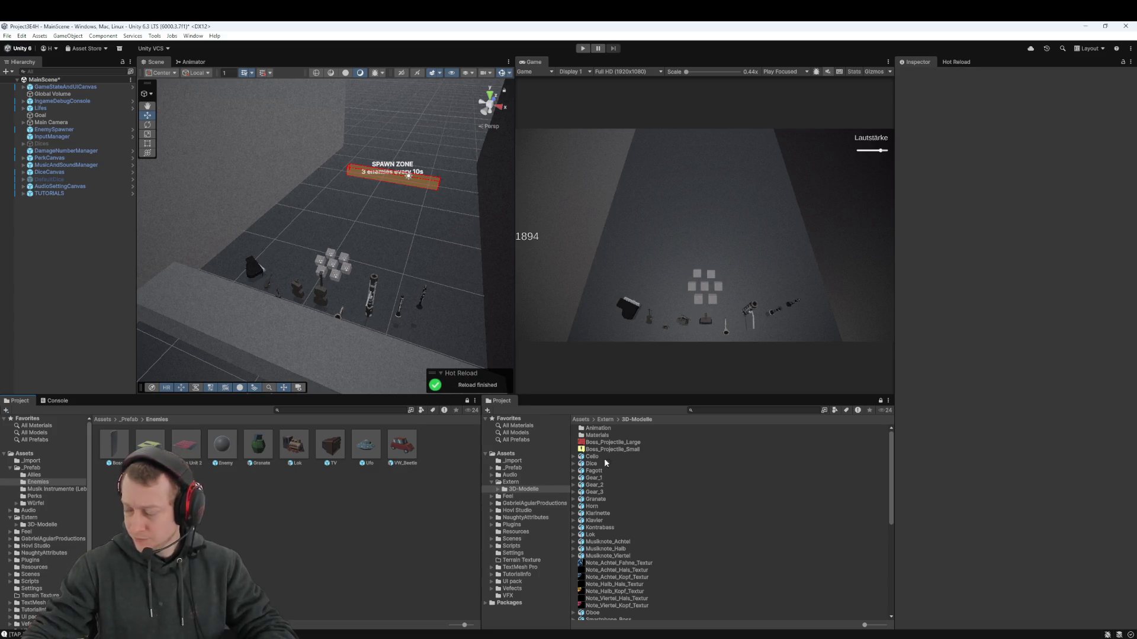
In Rider, remove the stray 'f' typed after the brace
key("alt+Tab")
type("f")
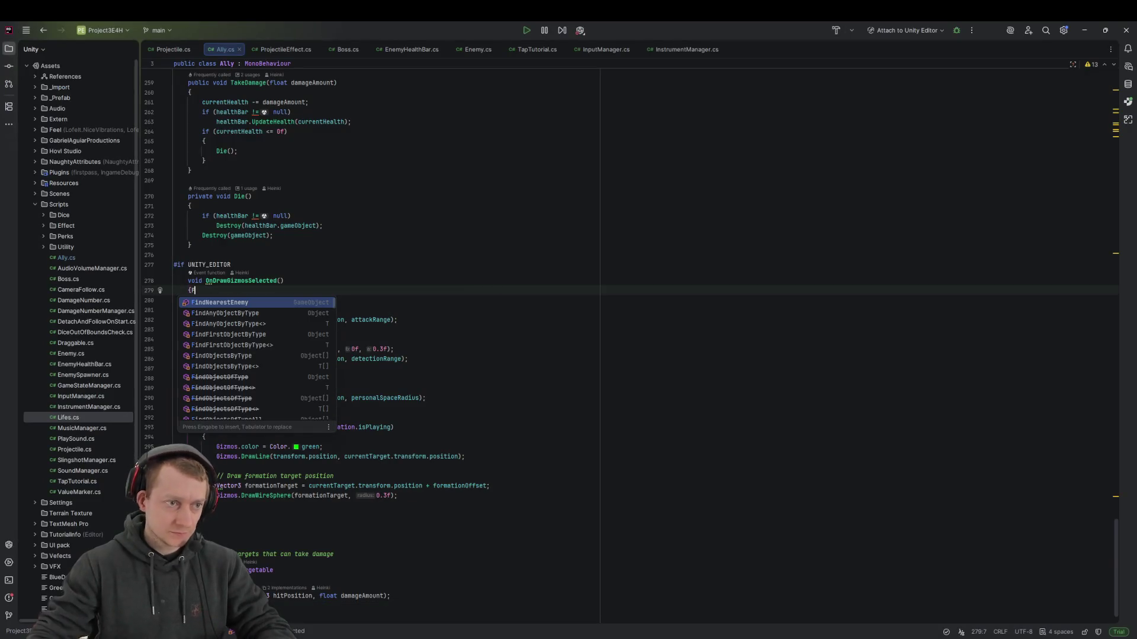
key("Escape")
key("BackSpace")
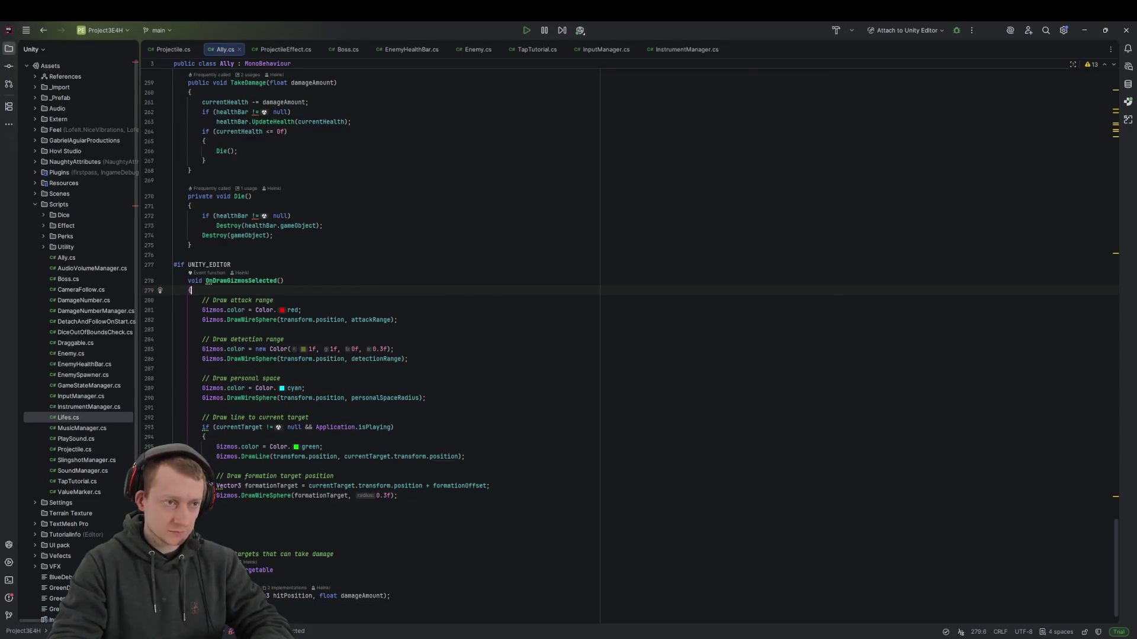
Search all files for 'Phase' and open GameStateManager.cs at the GamePhase enum definition
key("ctrl+shift+f")
type("Phase")
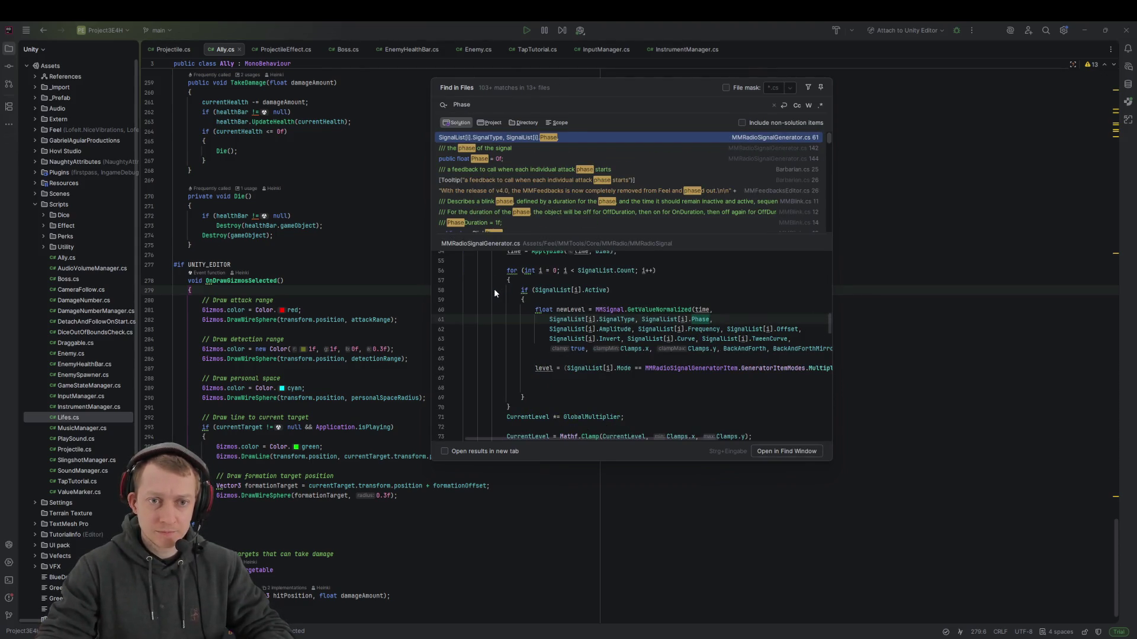
key("Down")
key("Down")
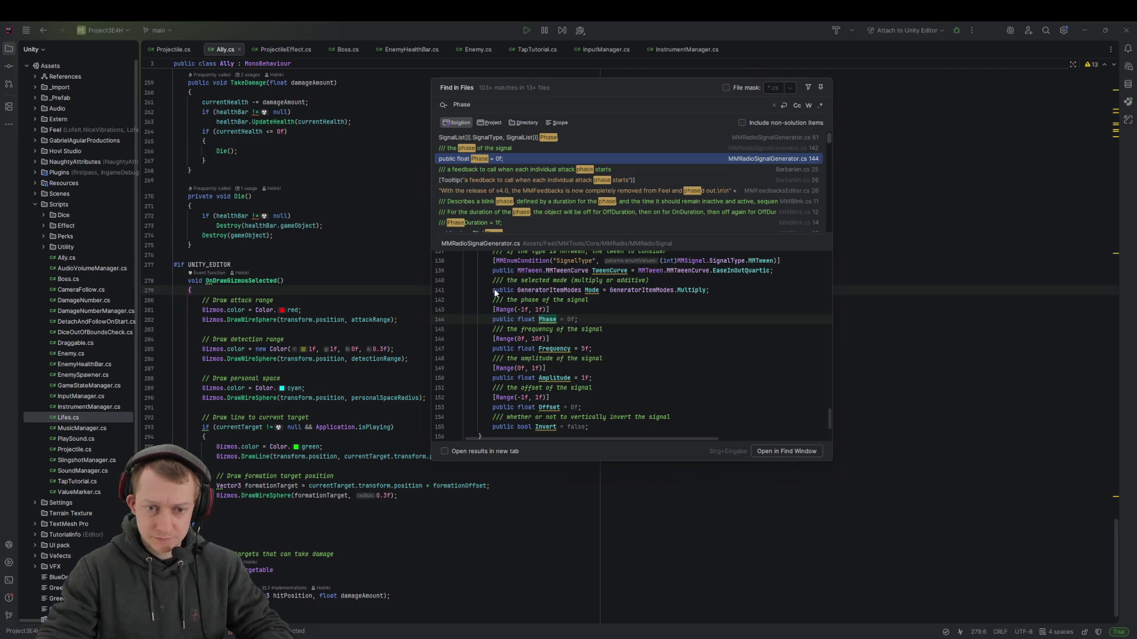
scroll(525, 196, "down", 3)
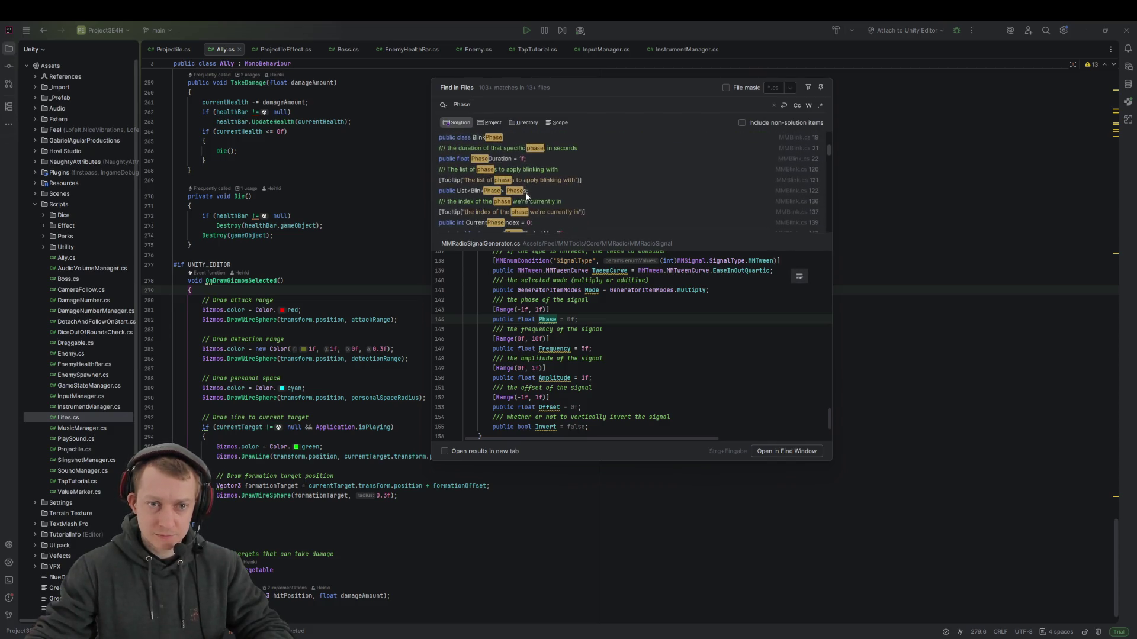
scroll(523, 187, "up", 3)
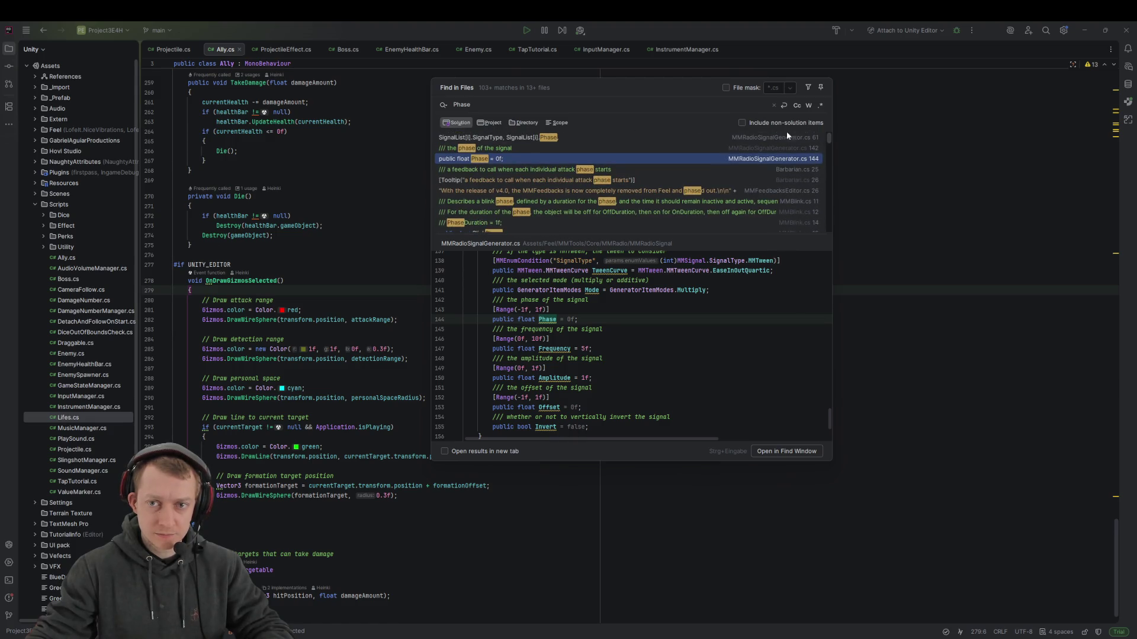
scroll(550, 158, "down", 10)
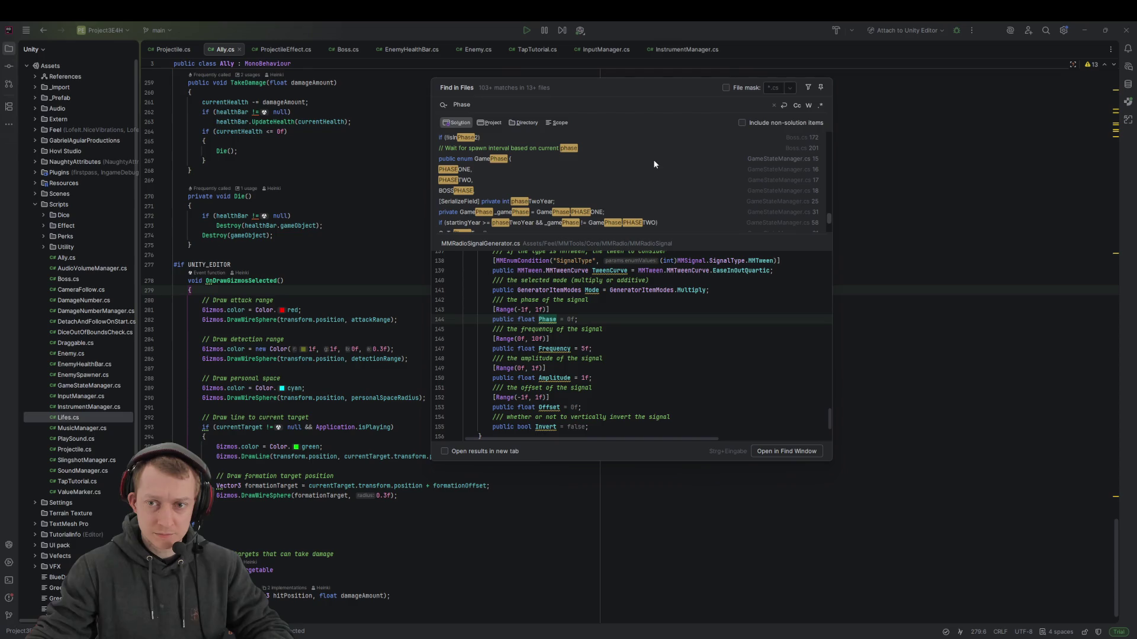
left_click(615, 157)
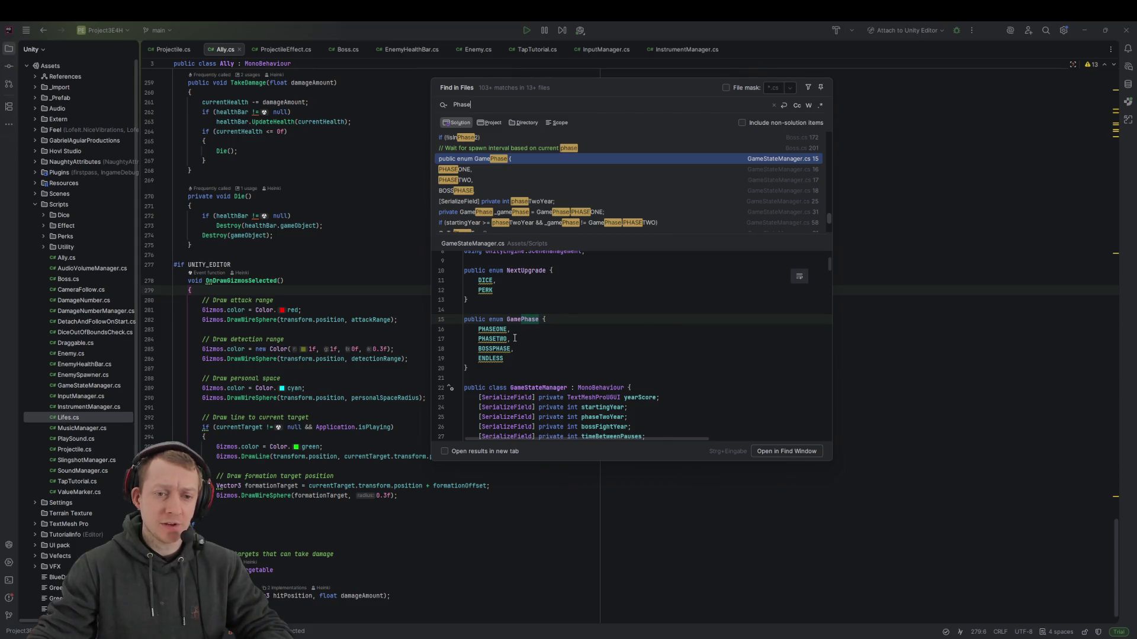
scroll(515, 338, "down", 1)
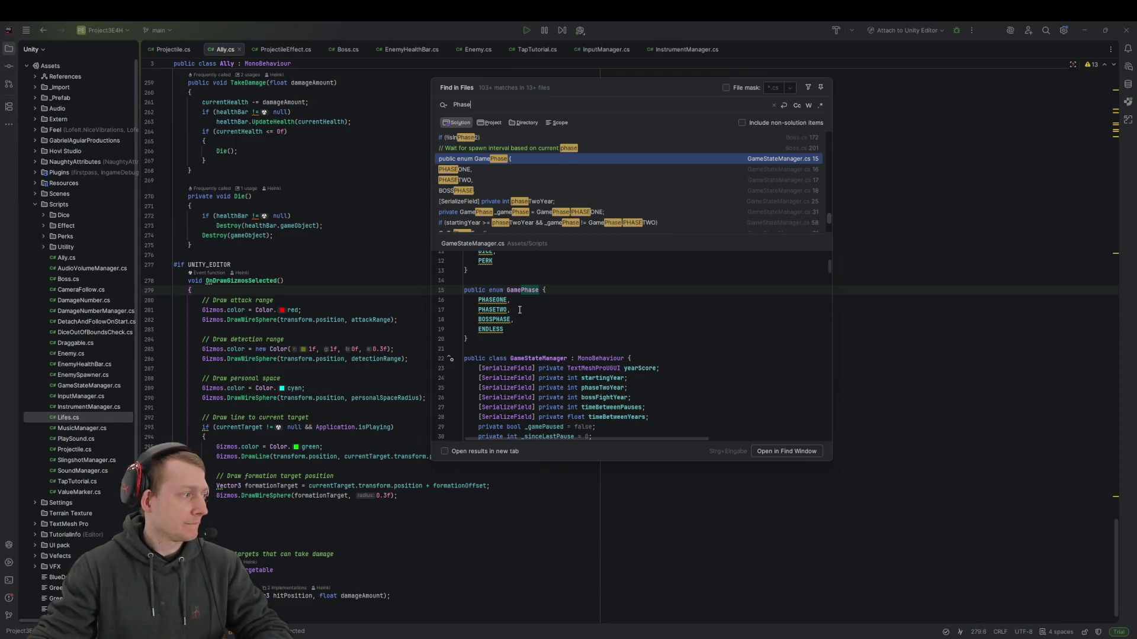
scroll(562, 302, "down", 3)
scroll(604, 297, "up", 4)
scroll(605, 297, "up", 2)
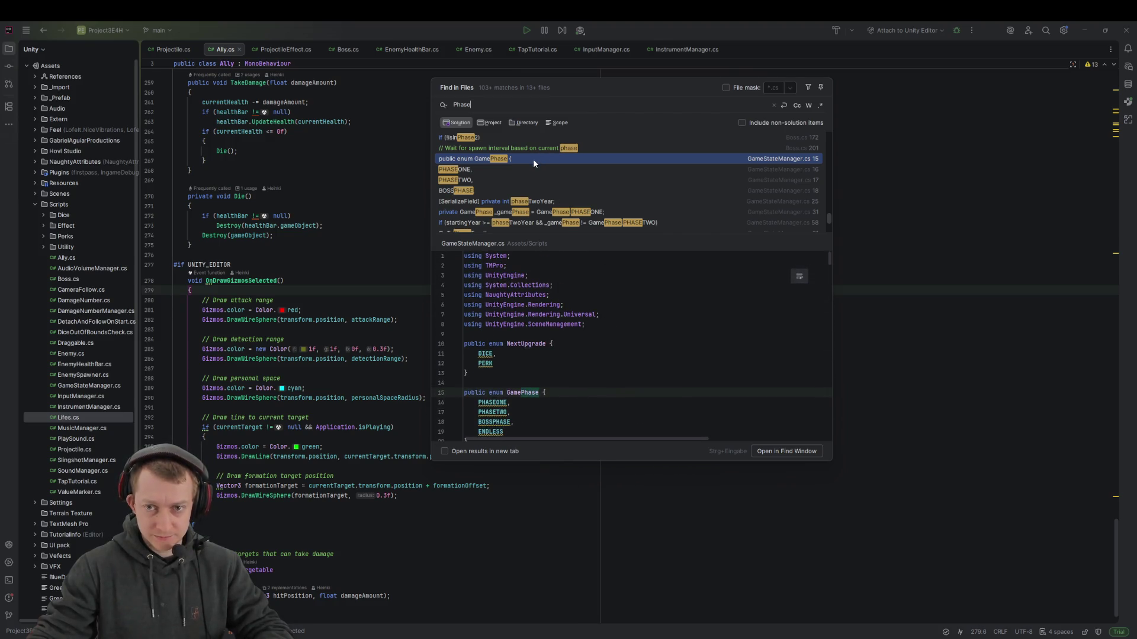
double_click(533, 159)
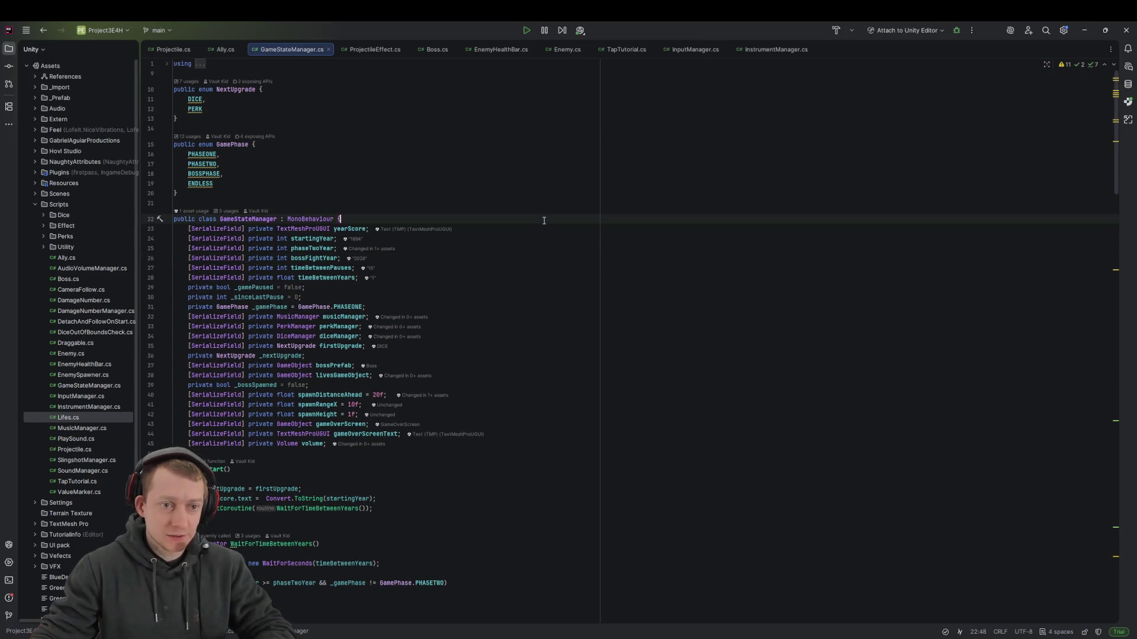
key("ctrl+f")
type("Start")
key("BackSpace")
key("BackSpace")
key("BackSpace")
type("startingyear")
key("Return")
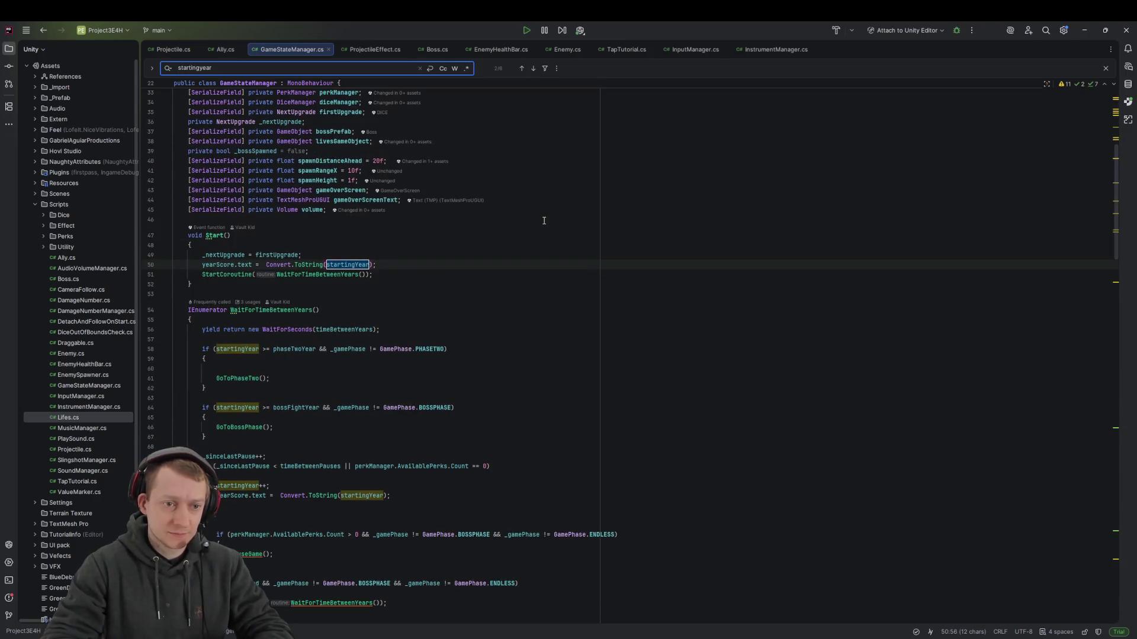
key("Return")
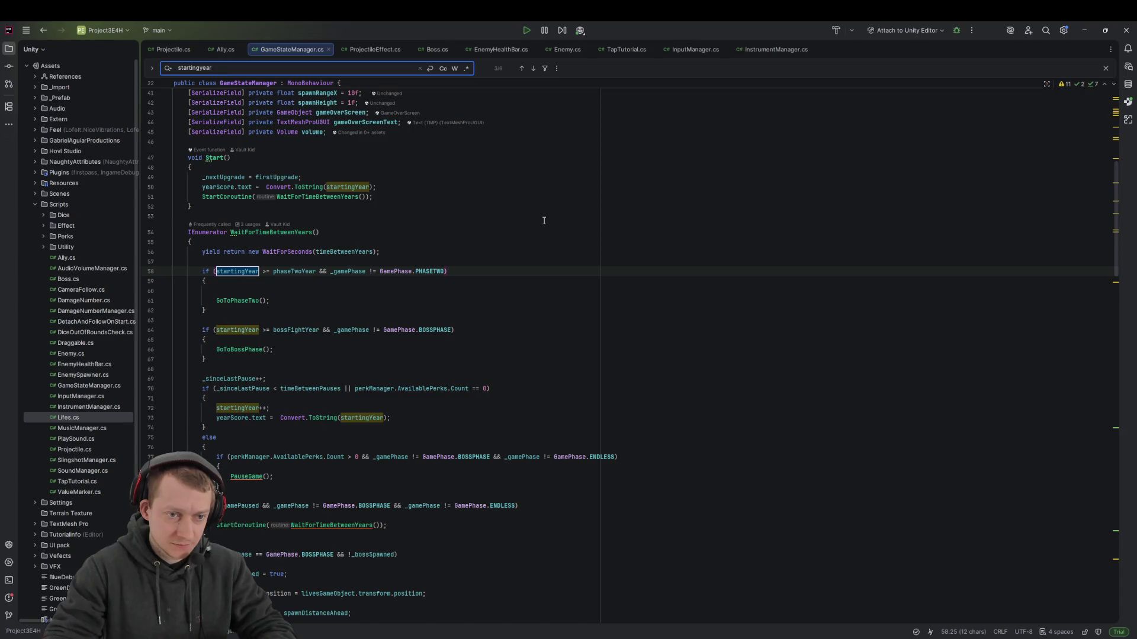
key("Return")
key("Return")
key("Return")
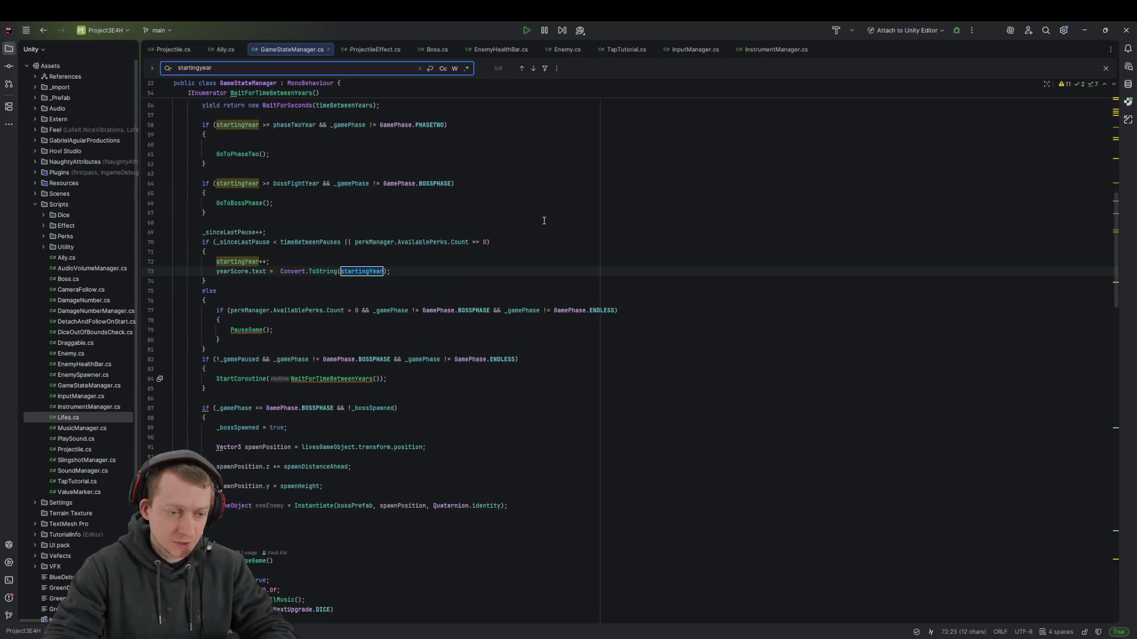
key("Return")
key("Escape")
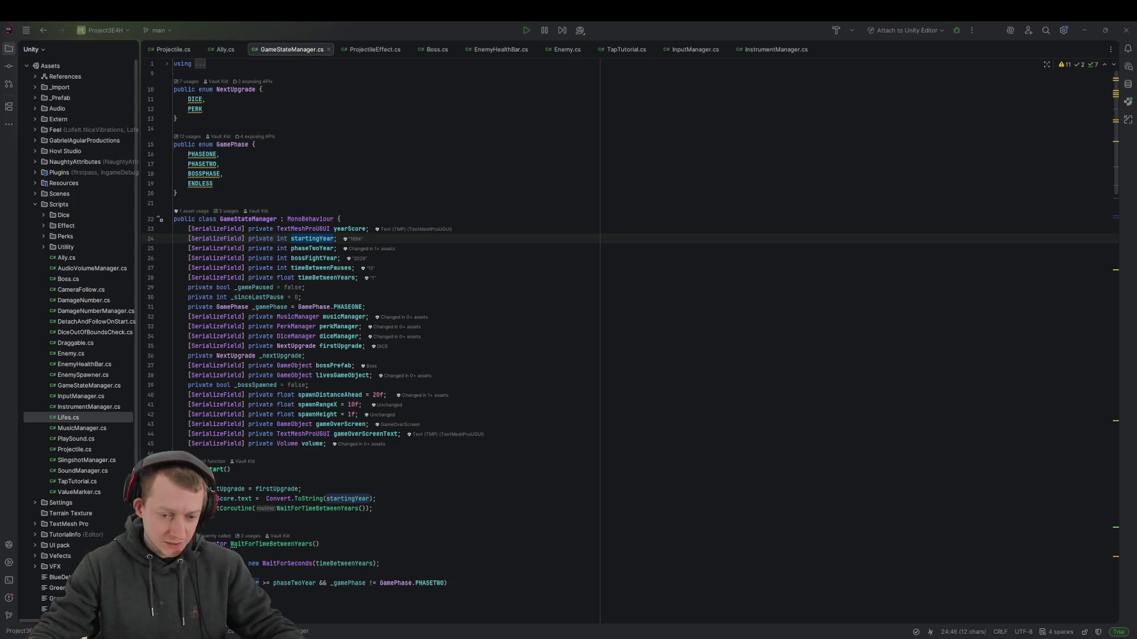
left_click(812, 598)
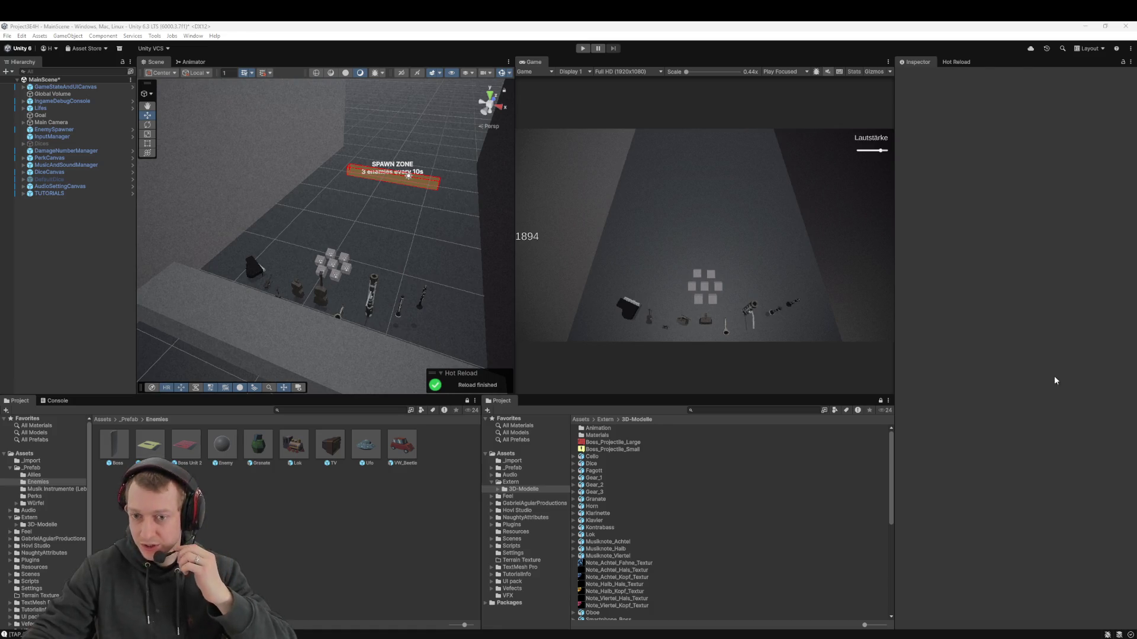
Orbit the Scene view around the spawn zone and show the Assets root folder
left_click_drag(298, 311, 319, 274)
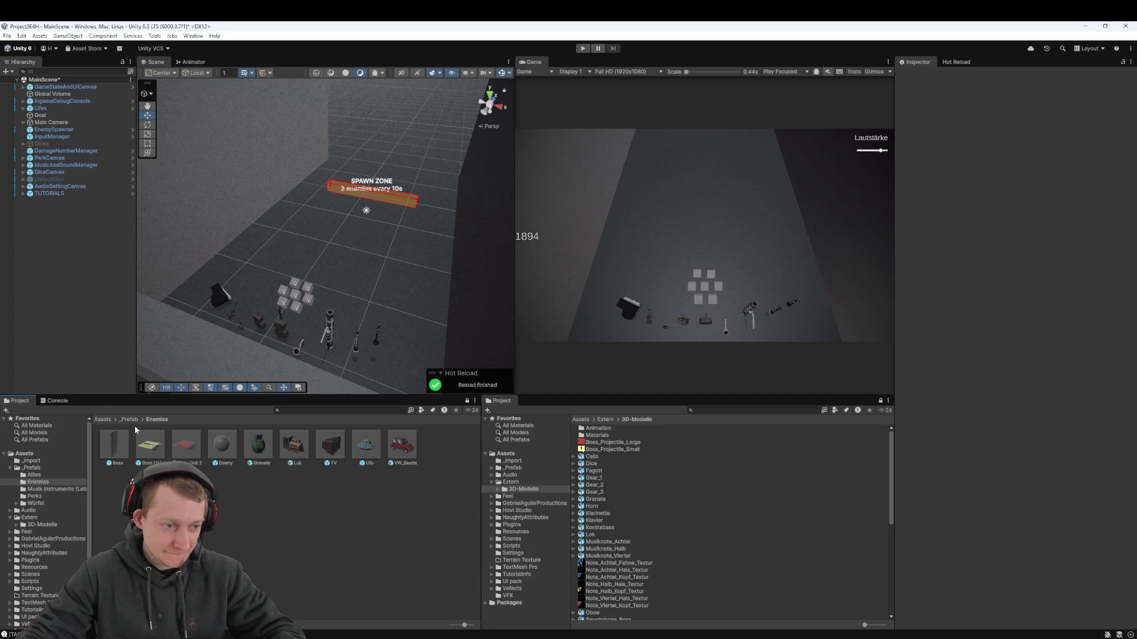
left_click(108, 422)
Open Assets/Extern/3D-Modelle and compare the Gear_3, Gear_2 and Gear_1 models, ending on Gear_1
left_click_drag(260, 255, 264, 266)
scroll(289, 256, "up", 10)
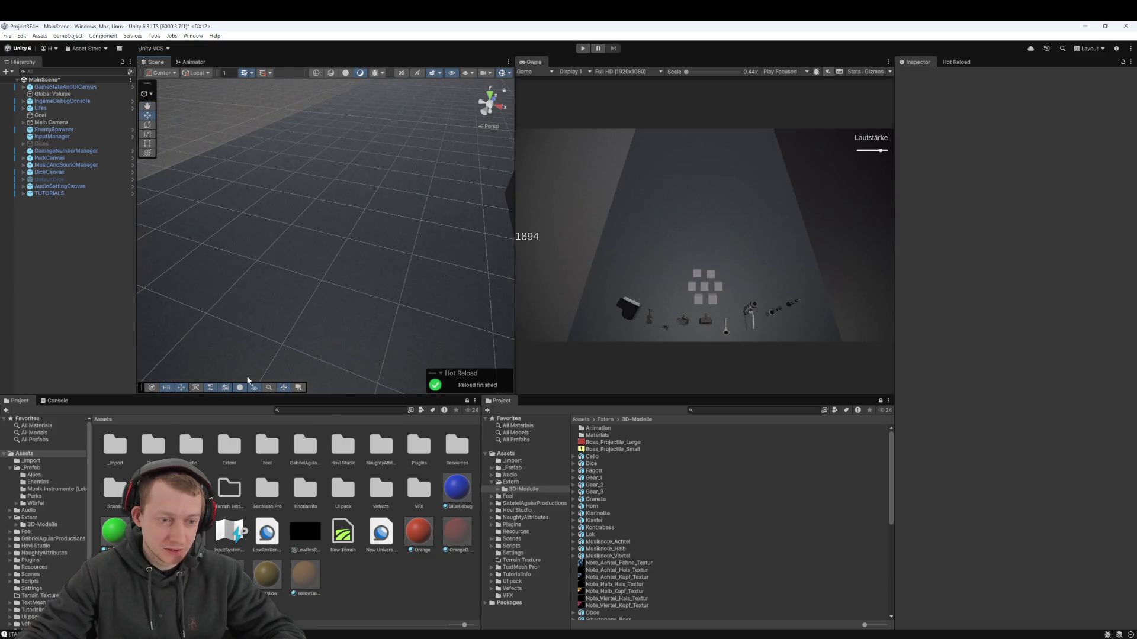
double_click(229, 445)
double_click(115, 445)
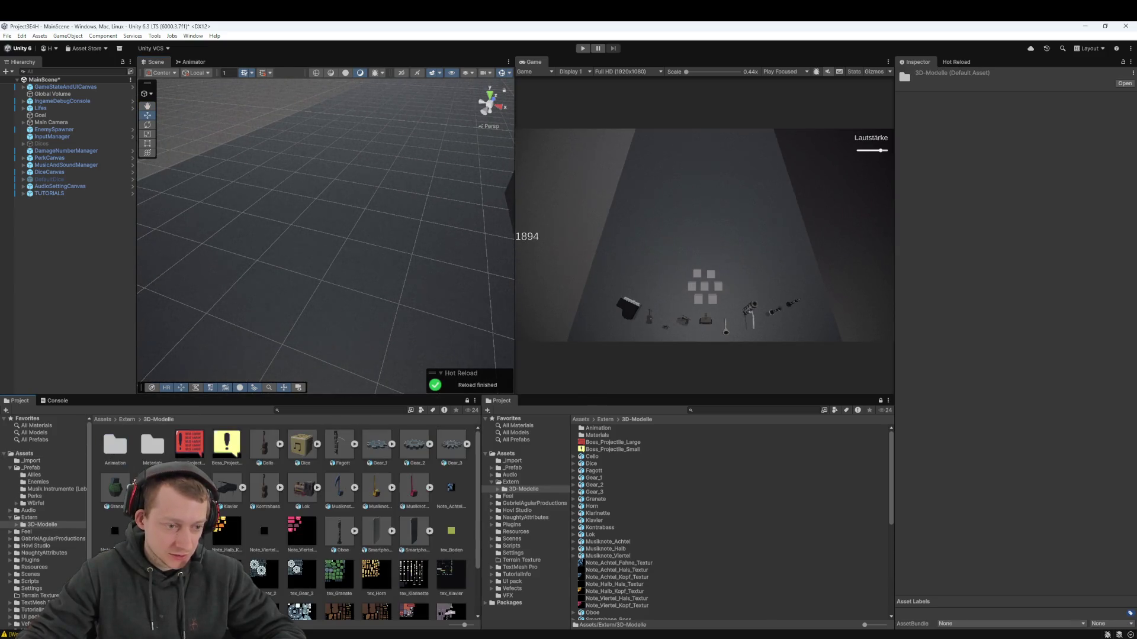
left_click(458, 446)
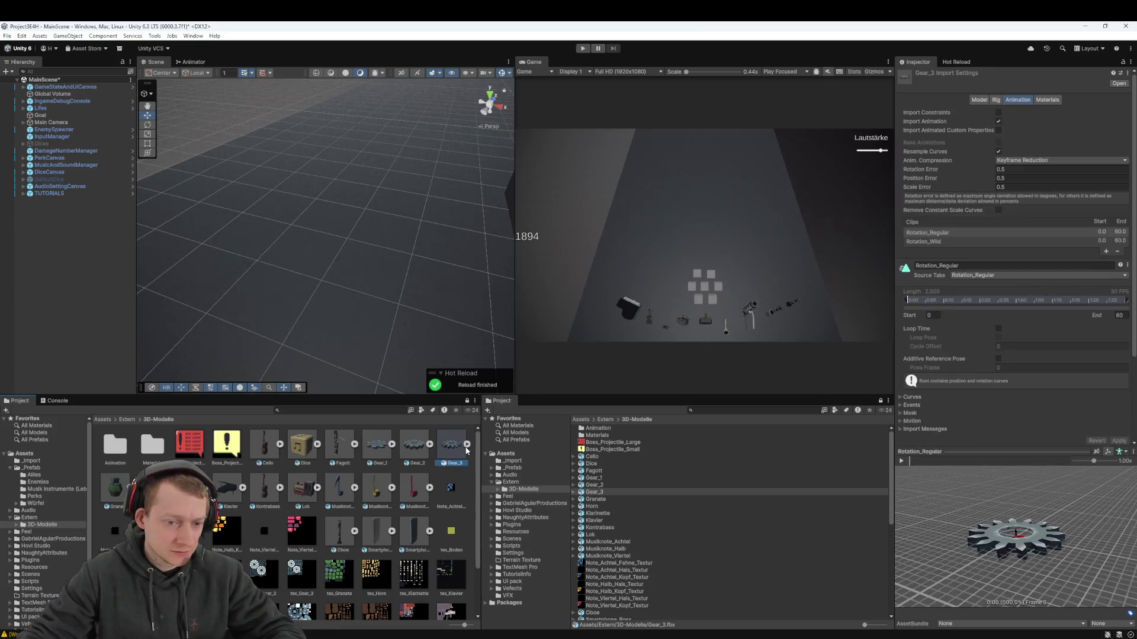
key("Left")
key("Left")
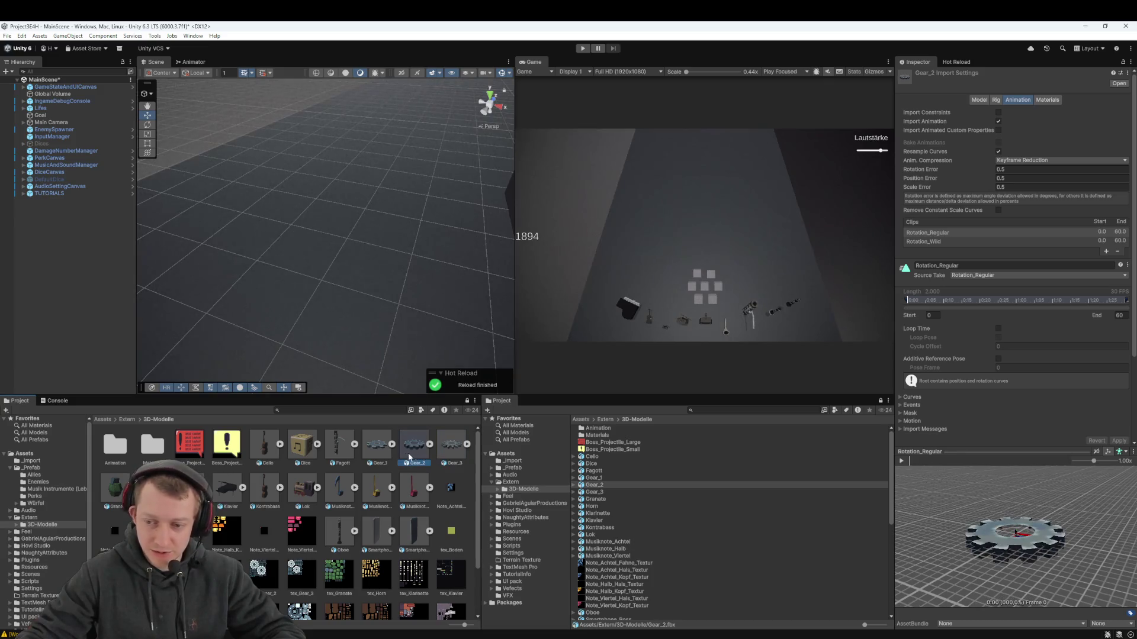
key("Right")
key("Right")
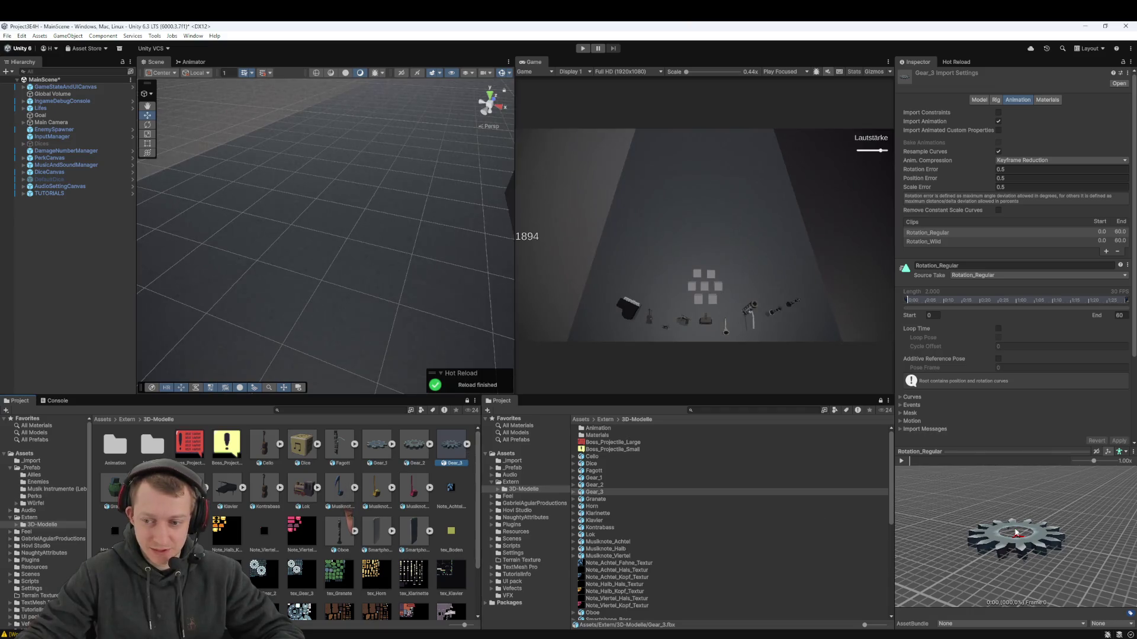
mouse_move(1028, 532)
left_mouse_down()
mouse_move(1018, 563)
mouse_move(1029, 542)
mouse_move(1034, 549)
mouse_move(989, 566)
mouse_move(978, 591)
left_mouse_up()
left_click(419, 454)
left_click(385, 461)
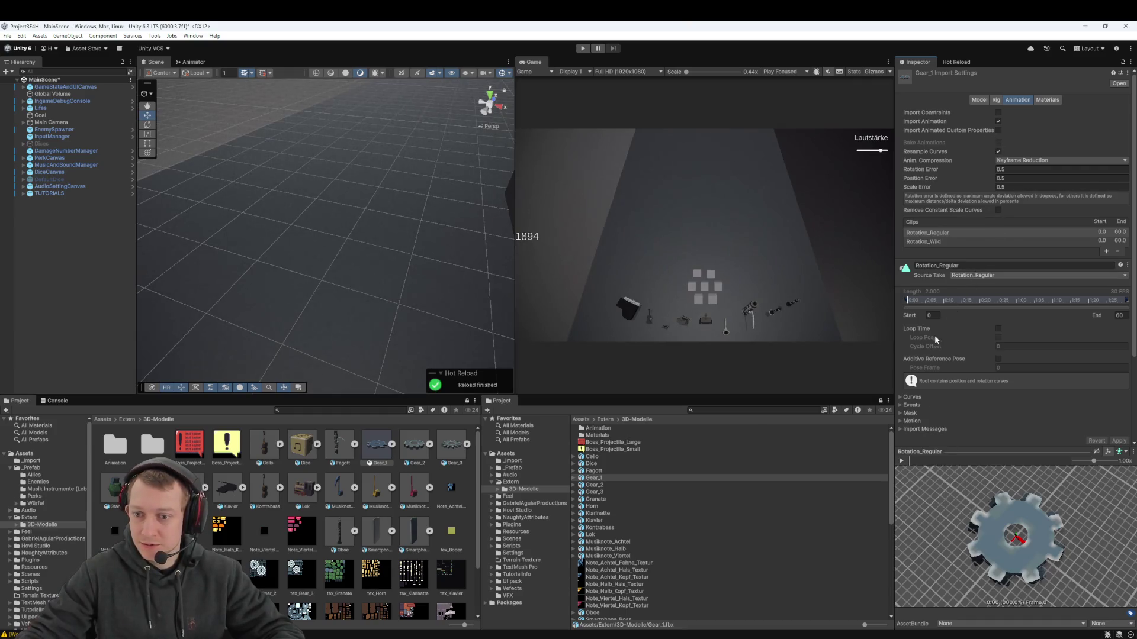
Turn on Loop Time for Gear_1's Rotation_Regular animation and apply the import change
left_click(902, 461)
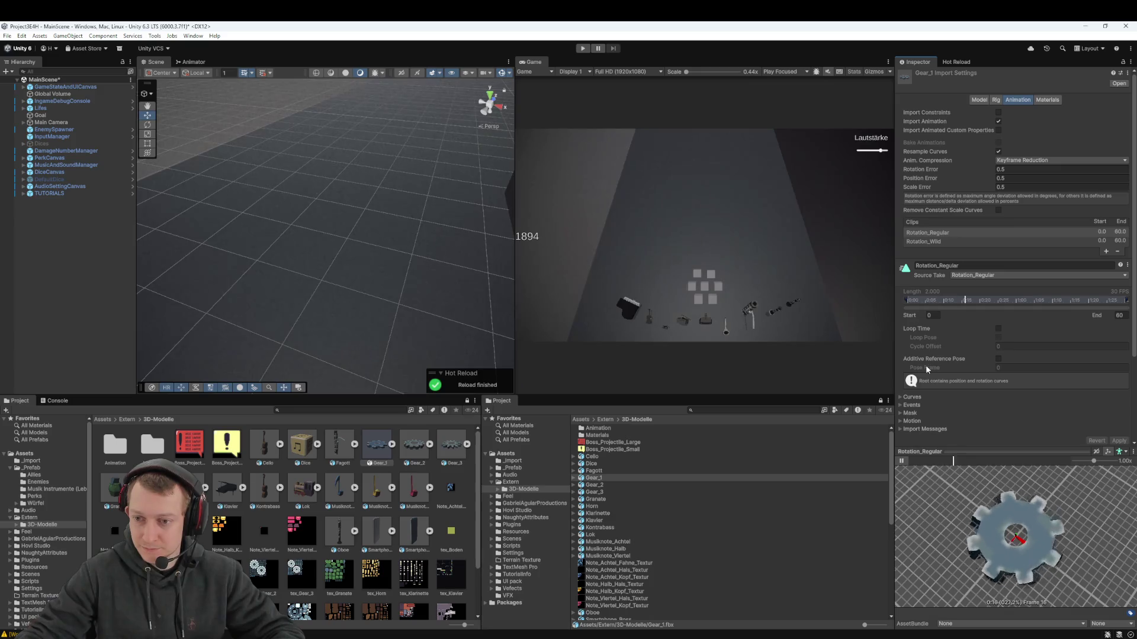
left_click(998, 330)
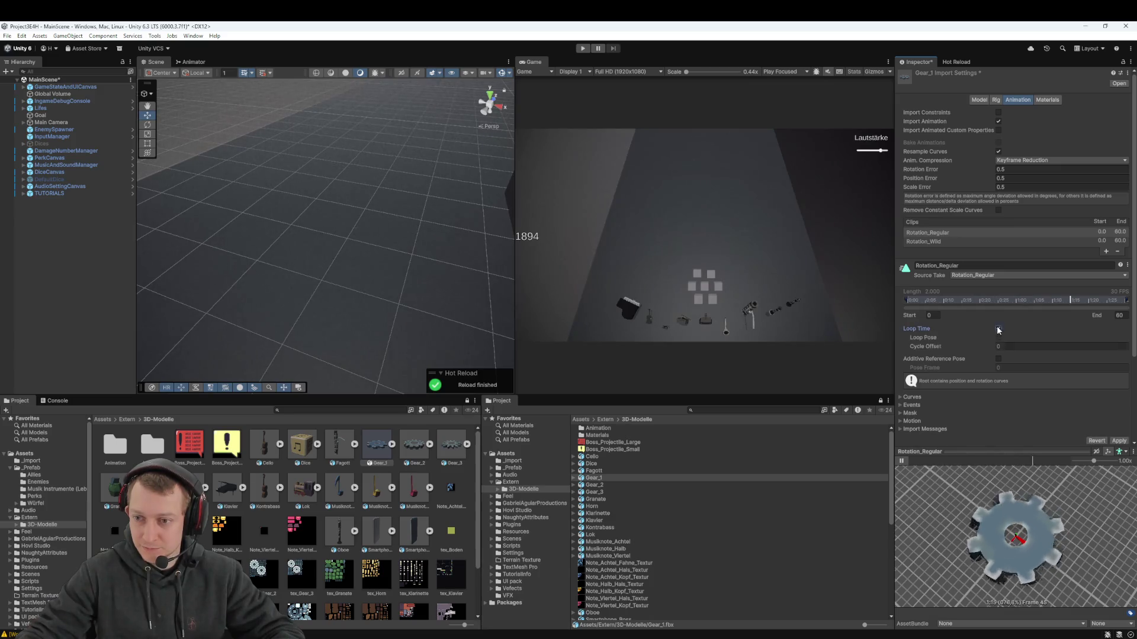
left_click(1118, 441)
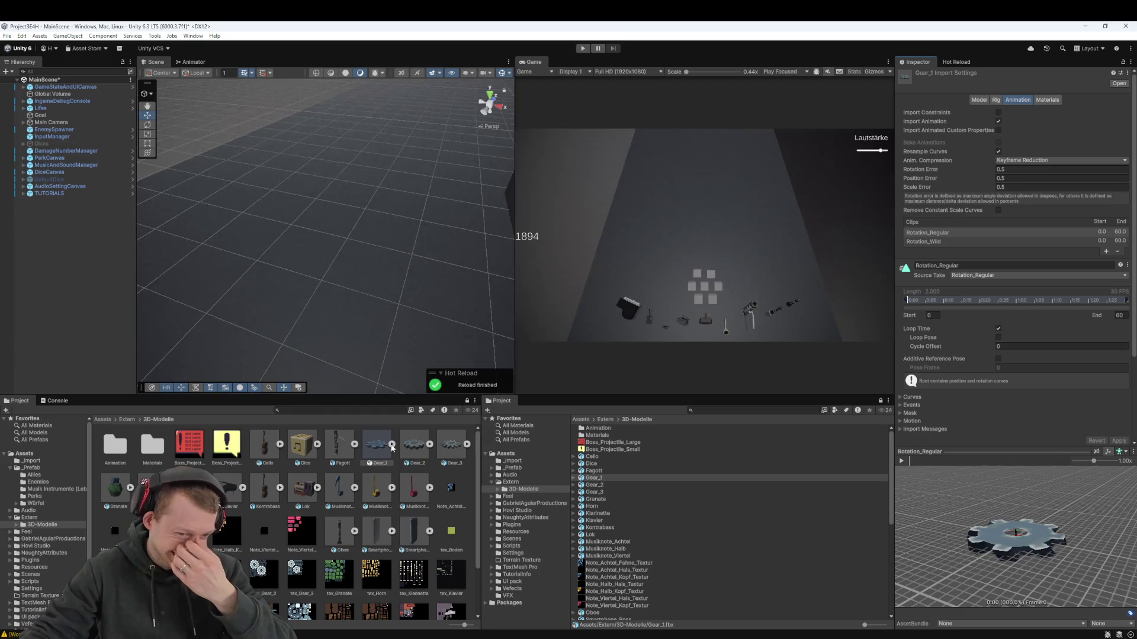
left_click_drag(373, 296, 388, 304)
scroll(386, 303, "down", 3)
scroll(384, 302, "down", 3)
left_click(51, 225)
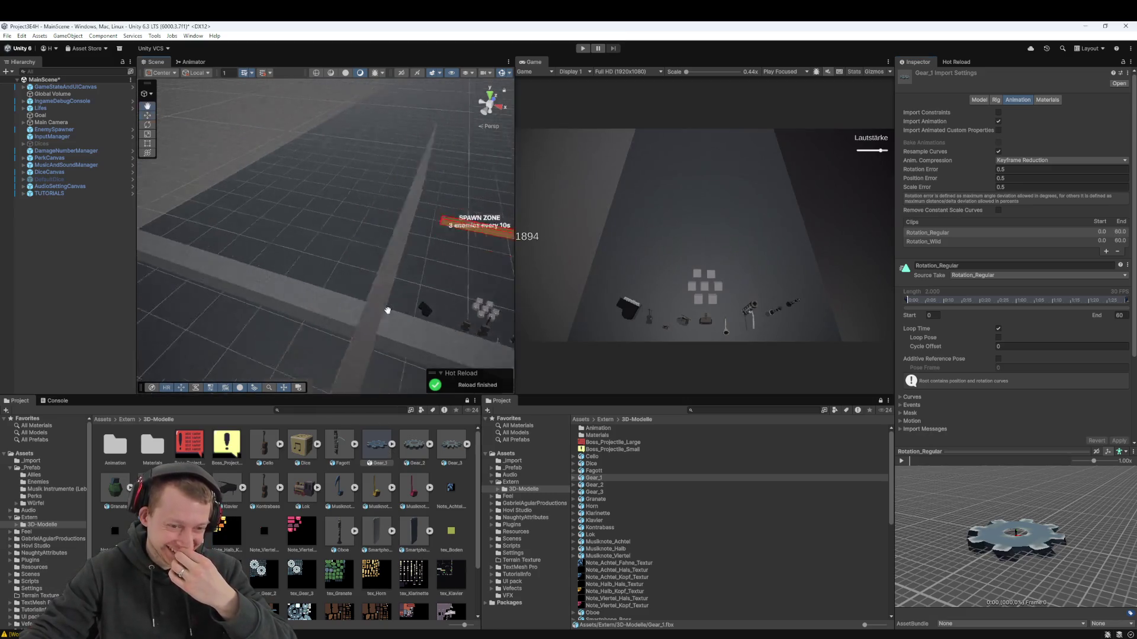
Create an empty object named Gear and parent the Gear_1 model under it
right_click(51, 223)
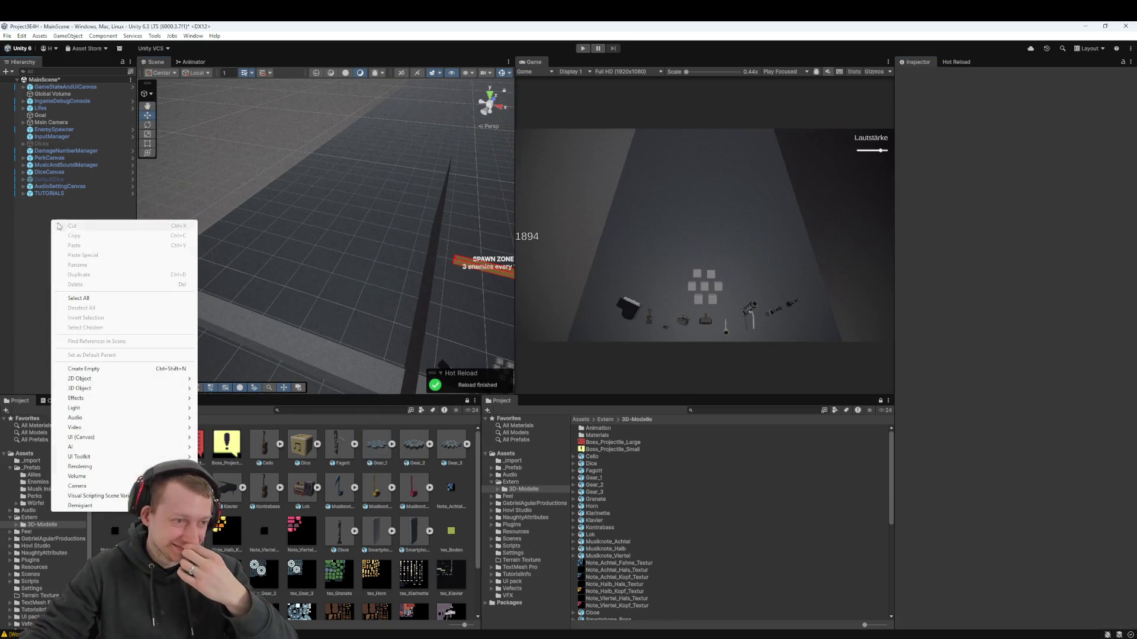
left_click(96, 374)
type("Gear")
key("Return")
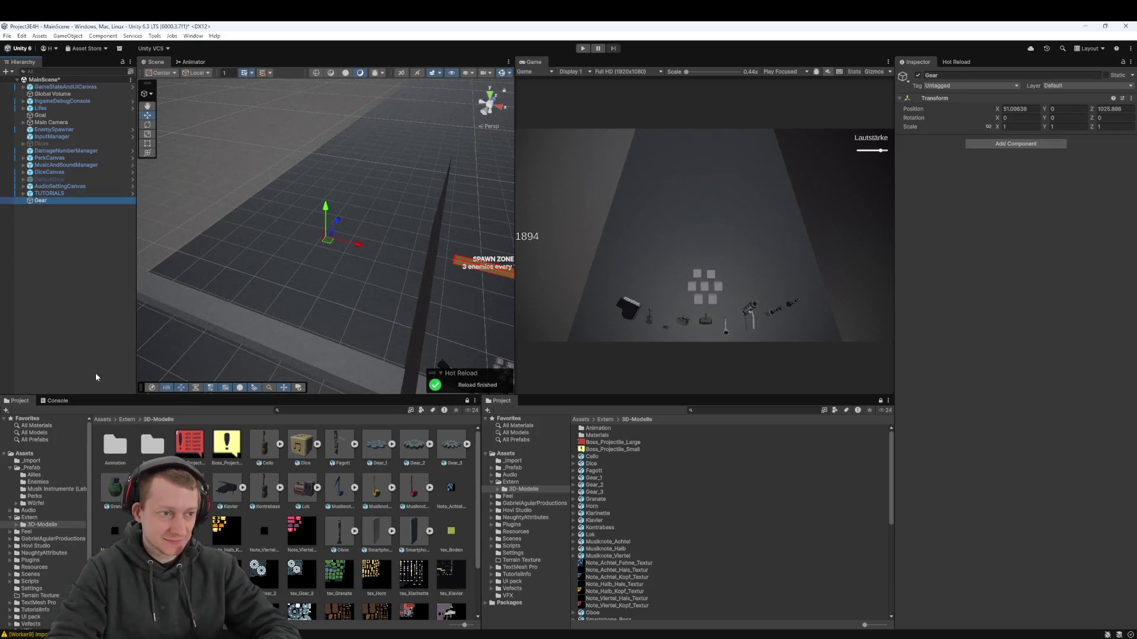
mouse_move(382, 455)
left_mouse_down()
mouse_move(47, 174)
mouse_move(44, 204)
left_mouse_up()
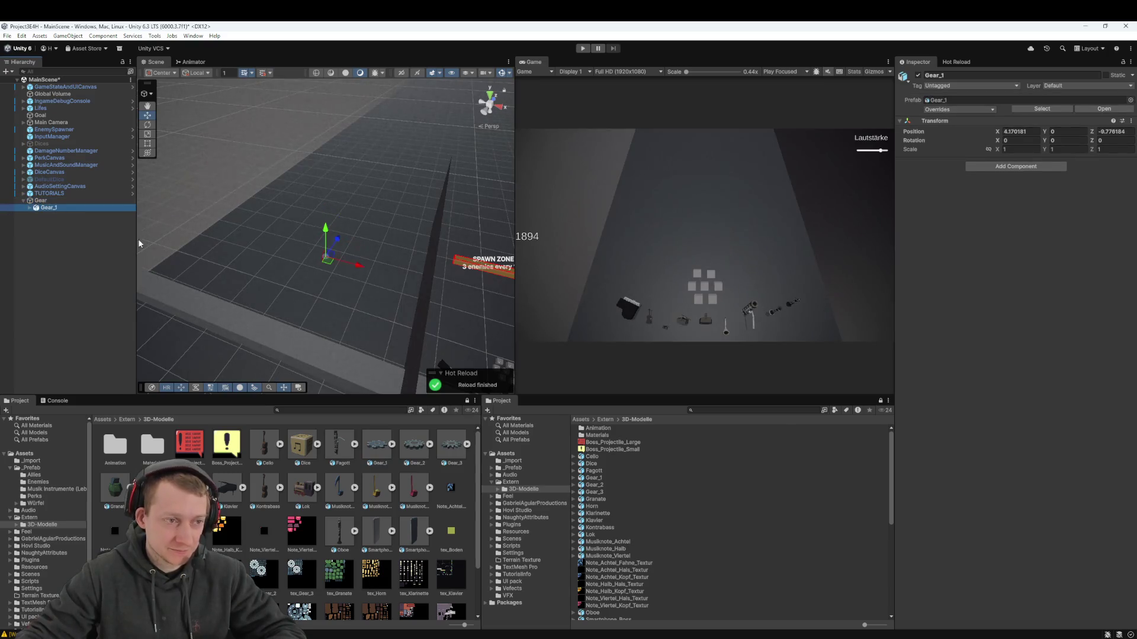
Zero Gear_1's position to 0, 0, 0 and start a play-test with Ctrl+P
left_click(1016, 132)
type("0")
key("Tab")
key("Tab")
type("0")
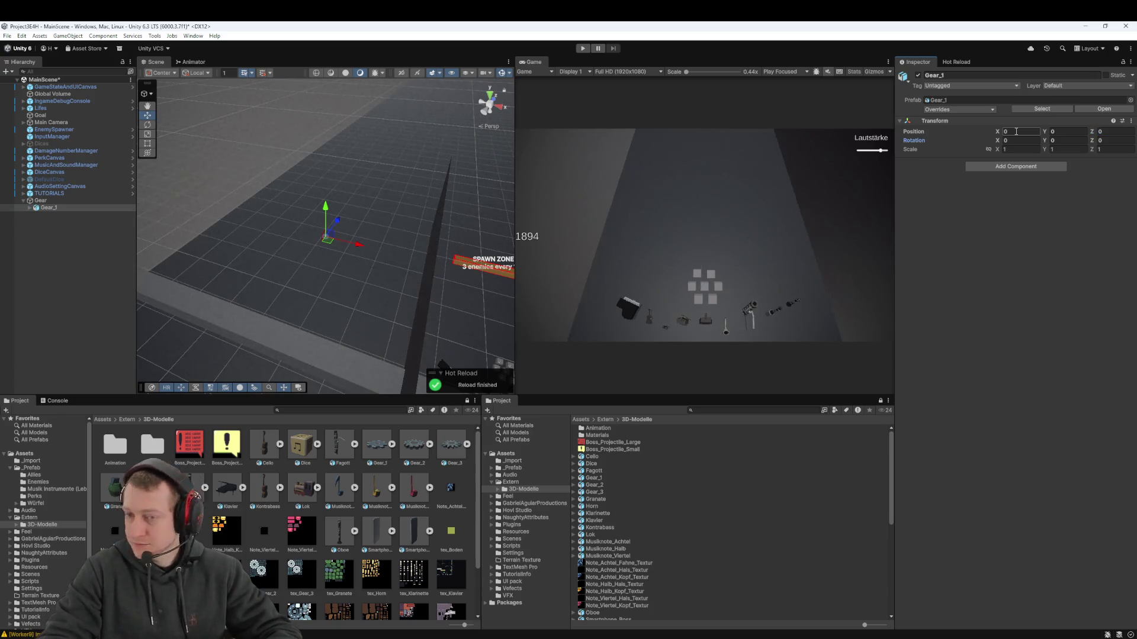
scroll(278, 244, "up", 3)
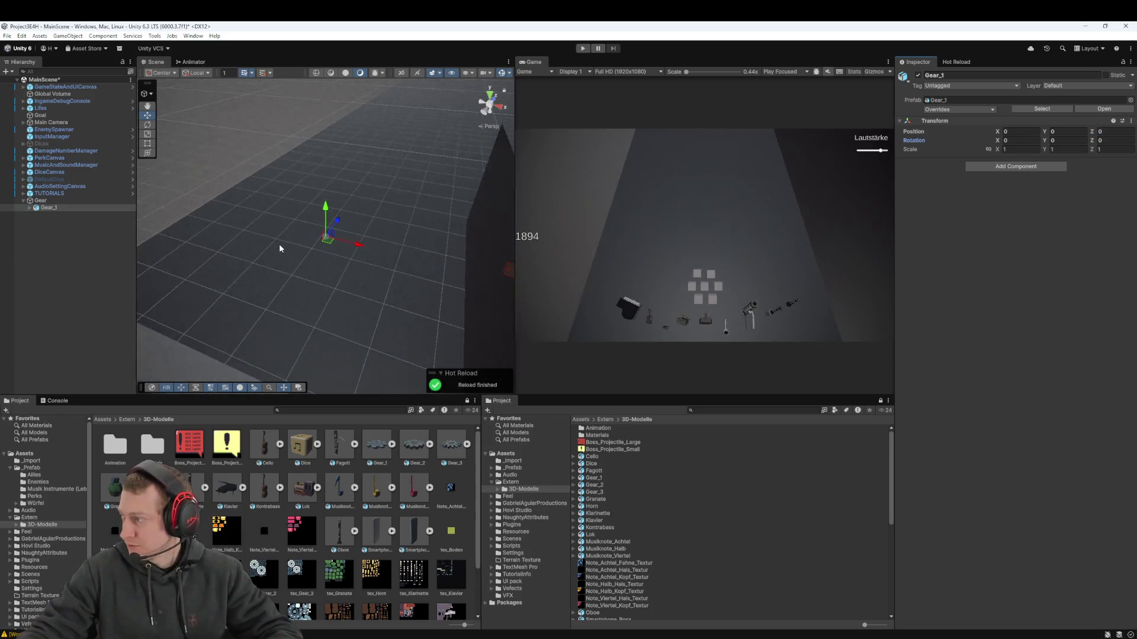
scroll(278, 244, "up", 2)
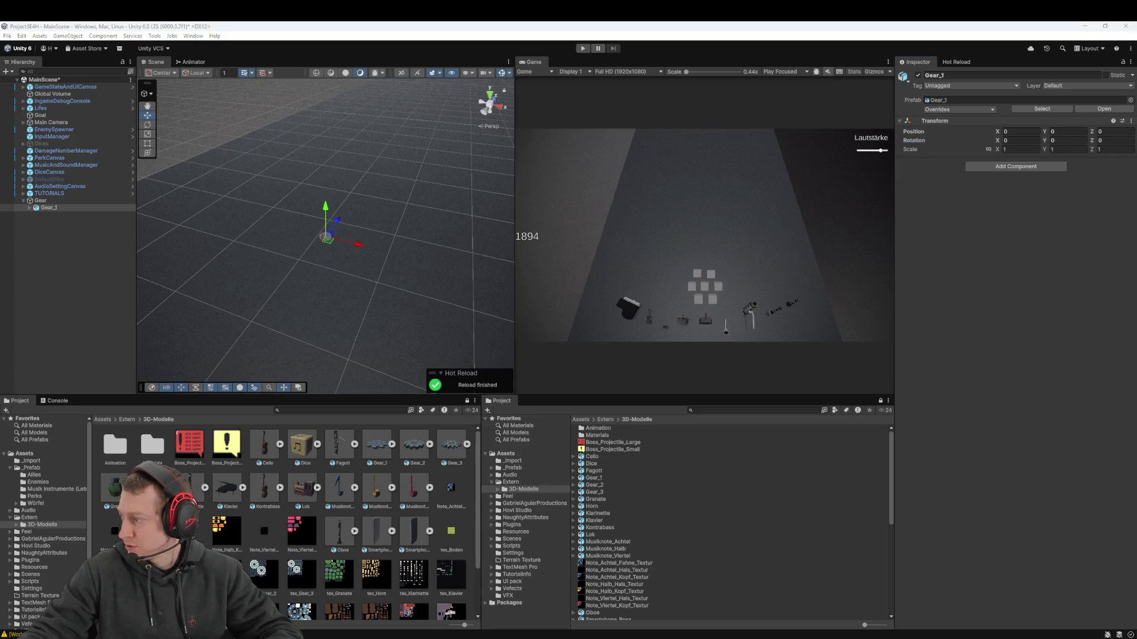
scroll(340, 269, "up", 5)
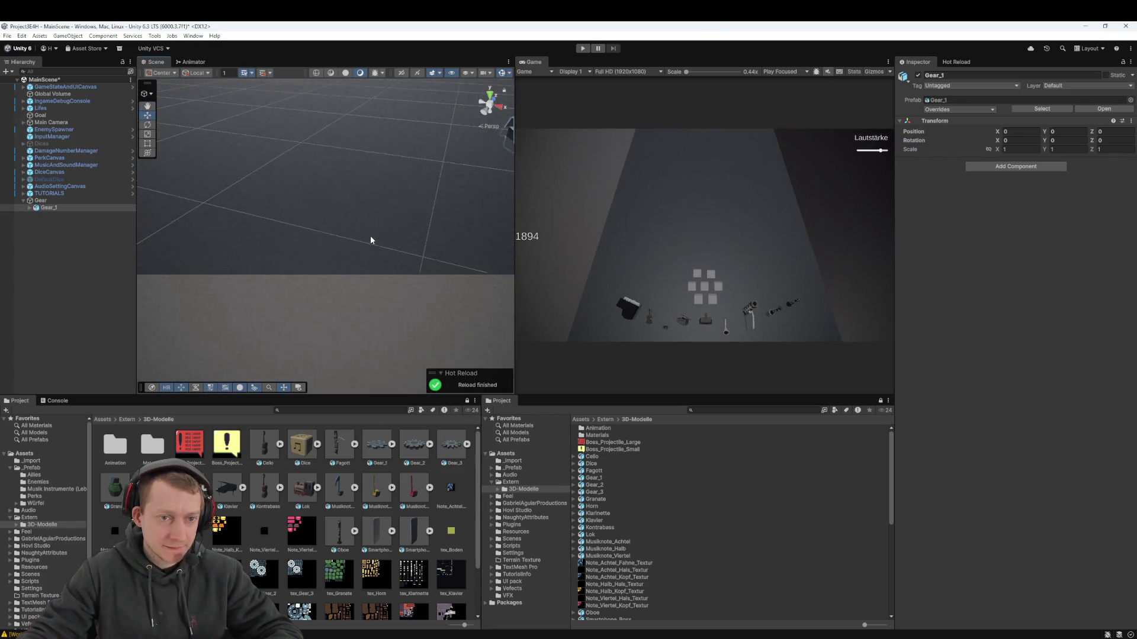
scroll(365, 236, "down", 3)
mouse_move(365, 237)
left_mouse_down()
mouse_move(363, 246)
mouse_move(368, 234)
mouse_move(349, 215)
mouse_move(342, 230)
left_mouse_up()
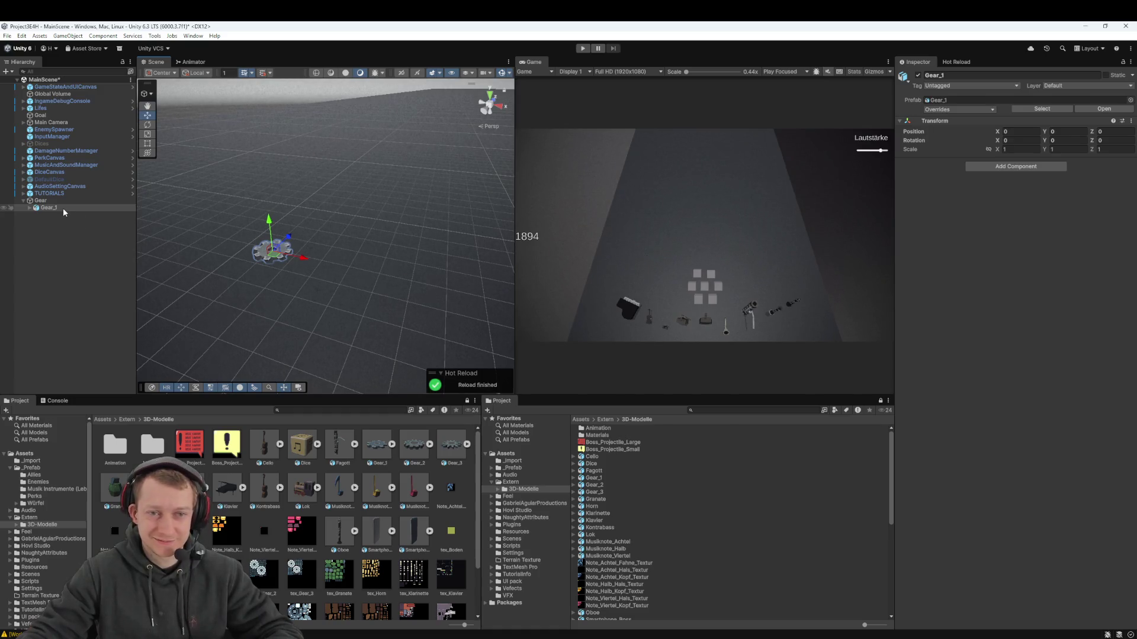
key("ctrl+p")
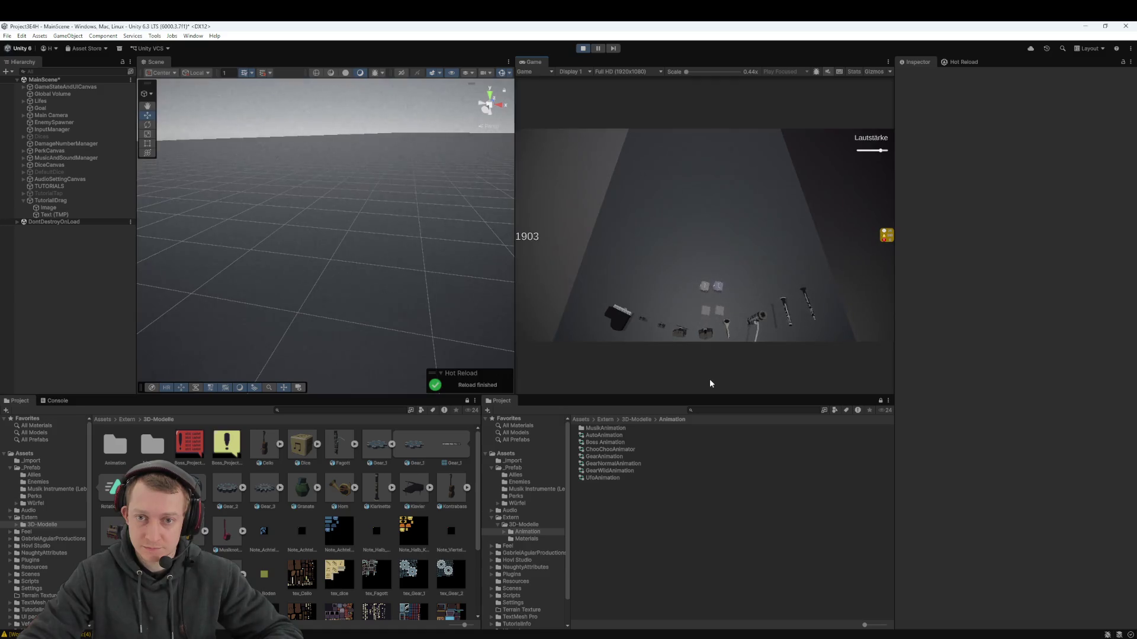
left_click(688, 386)
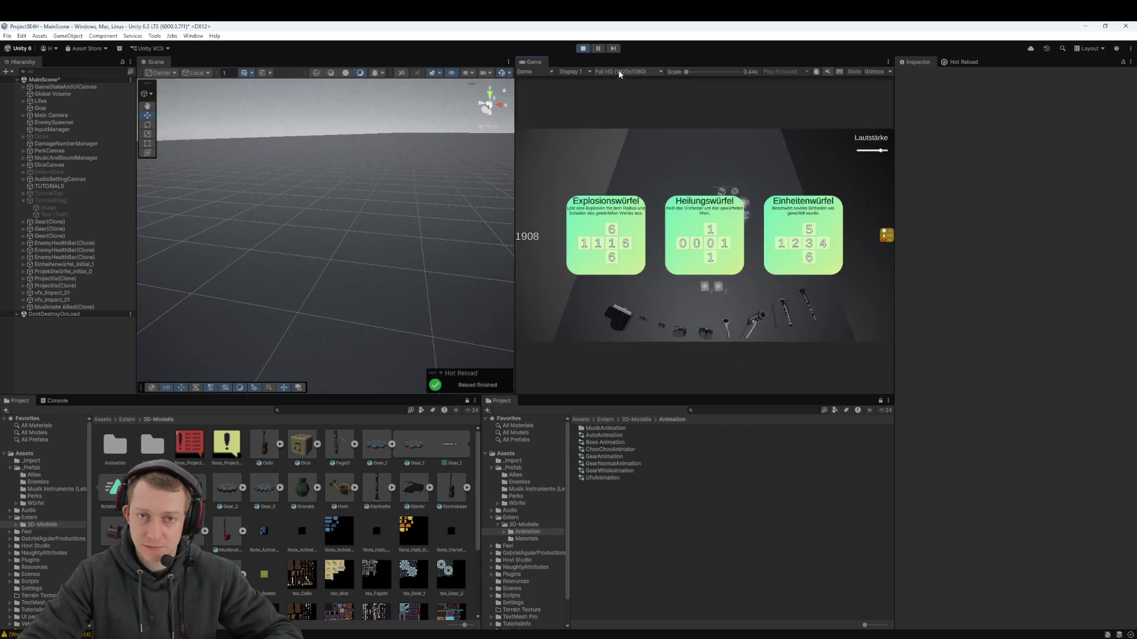
left_click(583, 49)
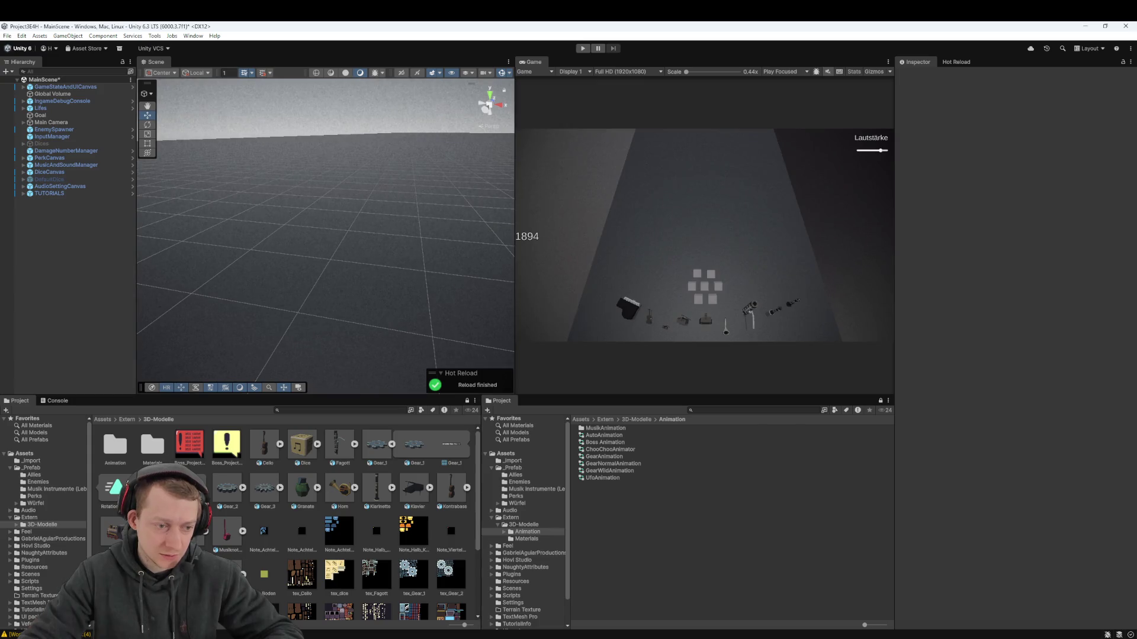
left_click(411, 448)
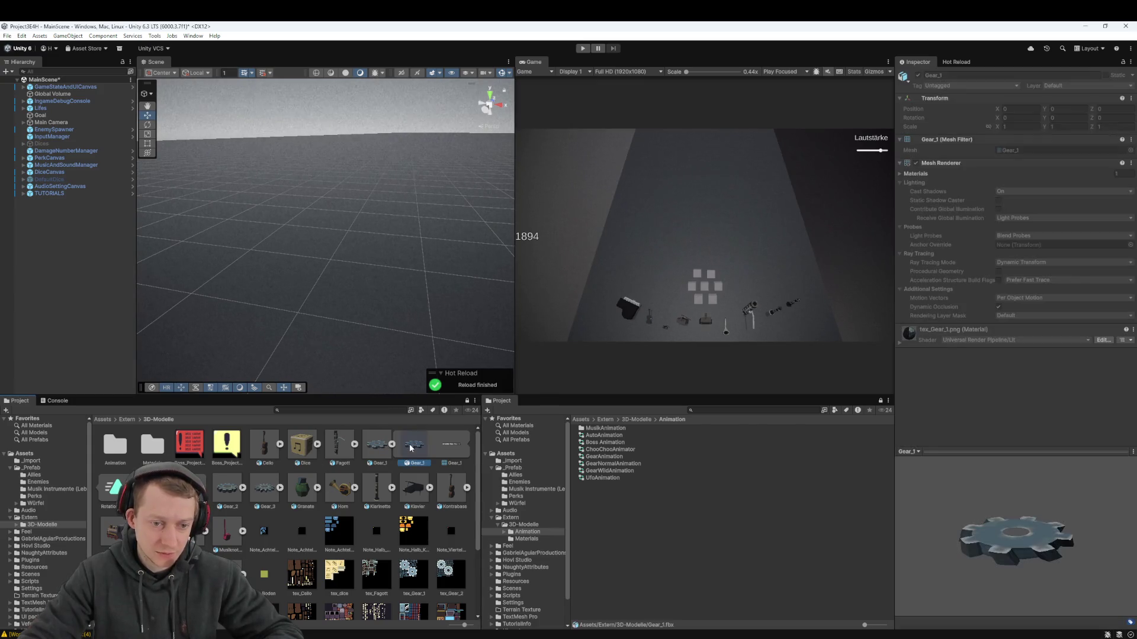
Reselect the Gear_1 model asset in the Project browser with its sub-assets collapsed
left_click(955, 62)
left_click(918, 61)
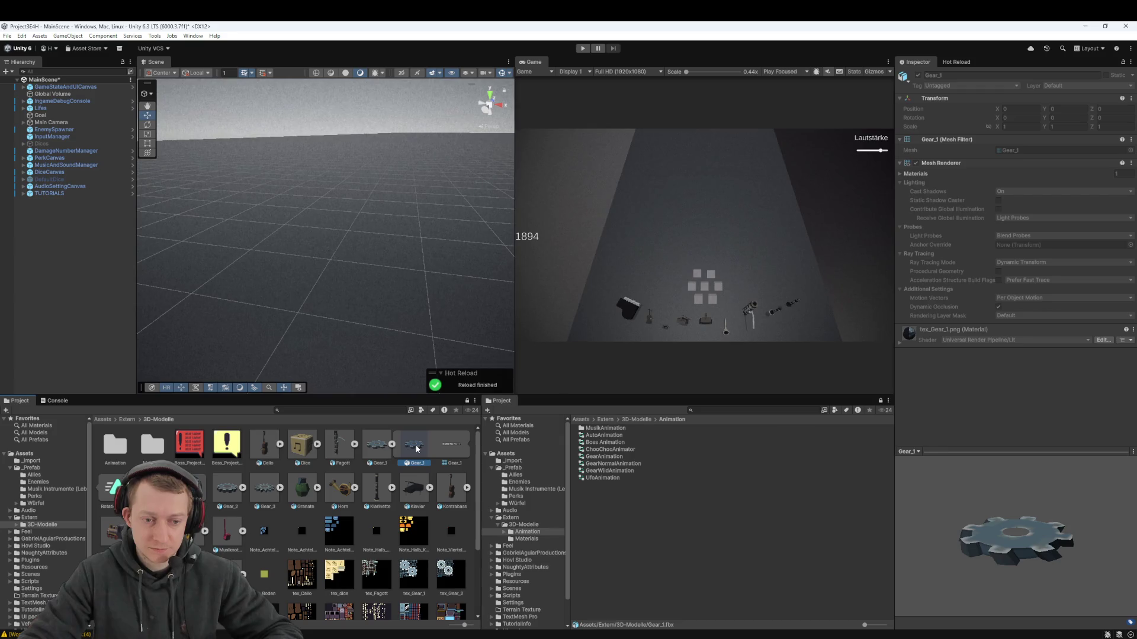
double_click(416, 449)
key("Escape")
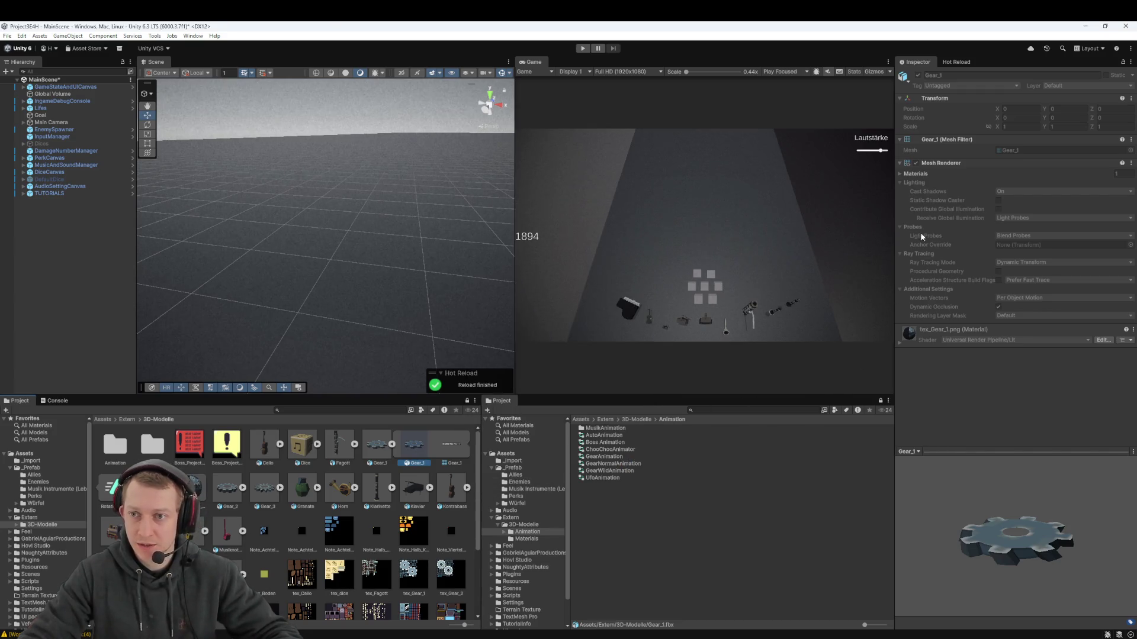
left_click(380, 450)
left_click(392, 445)
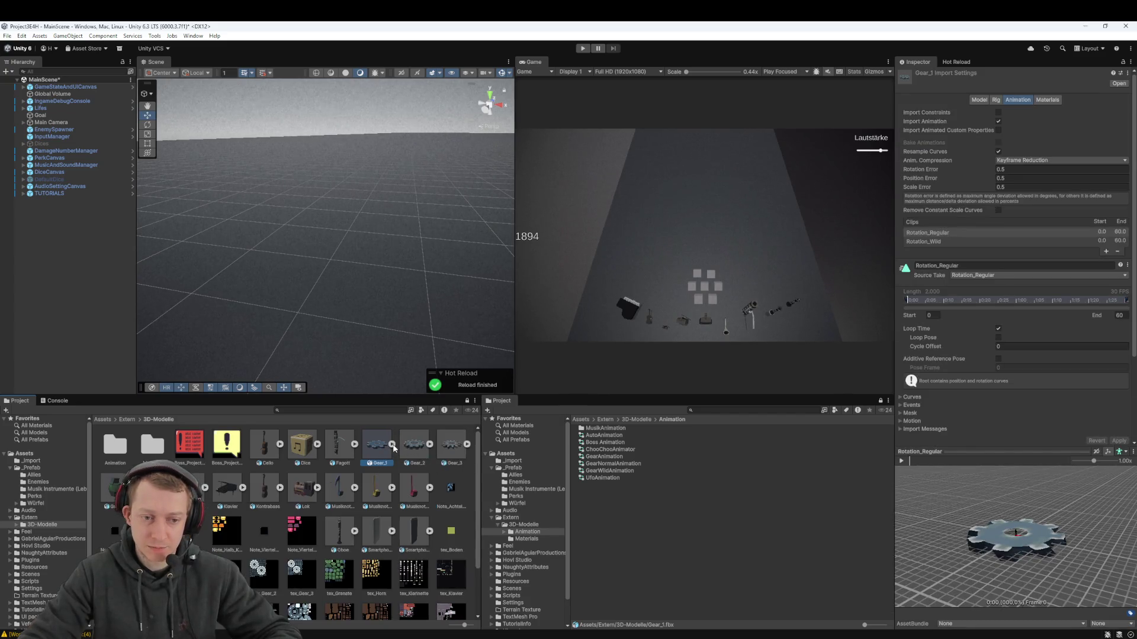
scroll(988, 289, "down", 2)
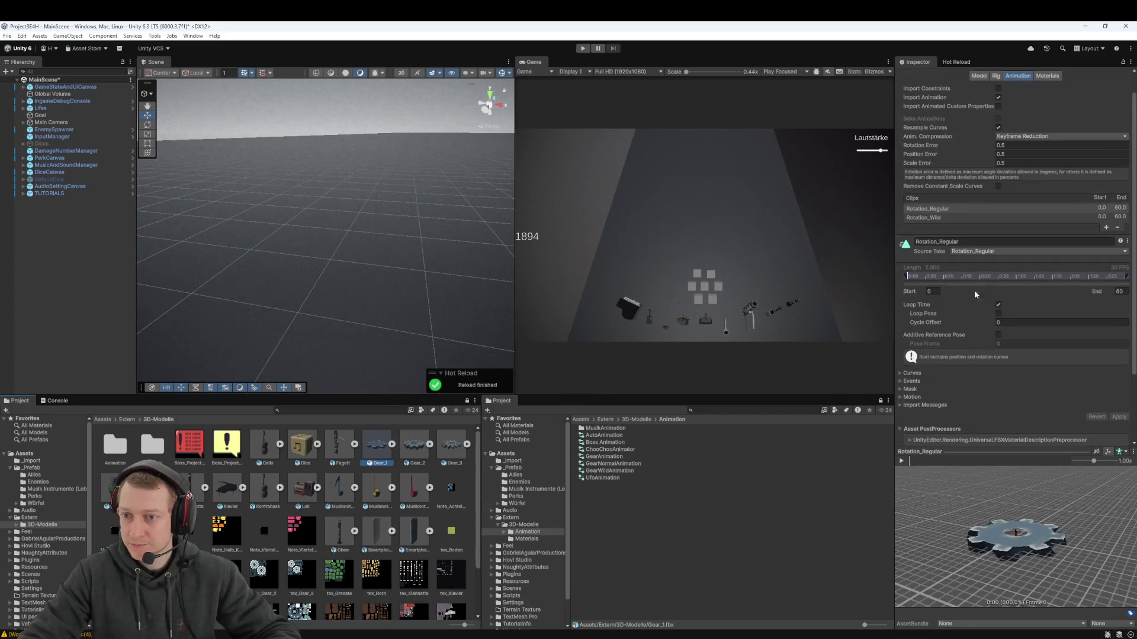
Set the first clip's Source Take to Rotation_Wild, apply, and enter play mode
left_click(1126, 251)
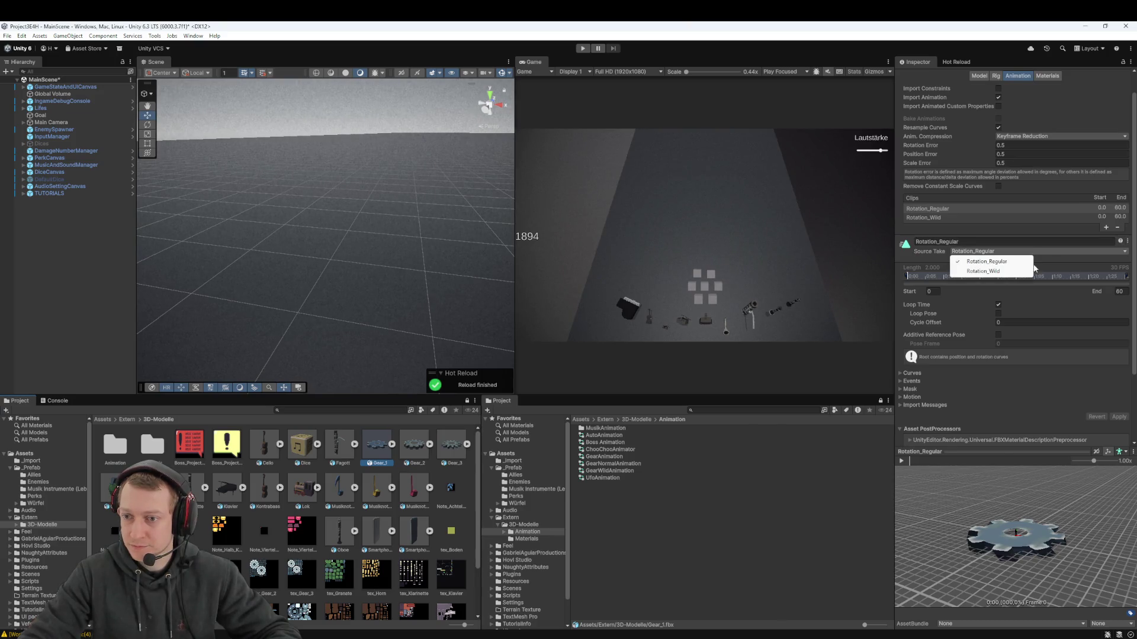
left_click(1022, 272)
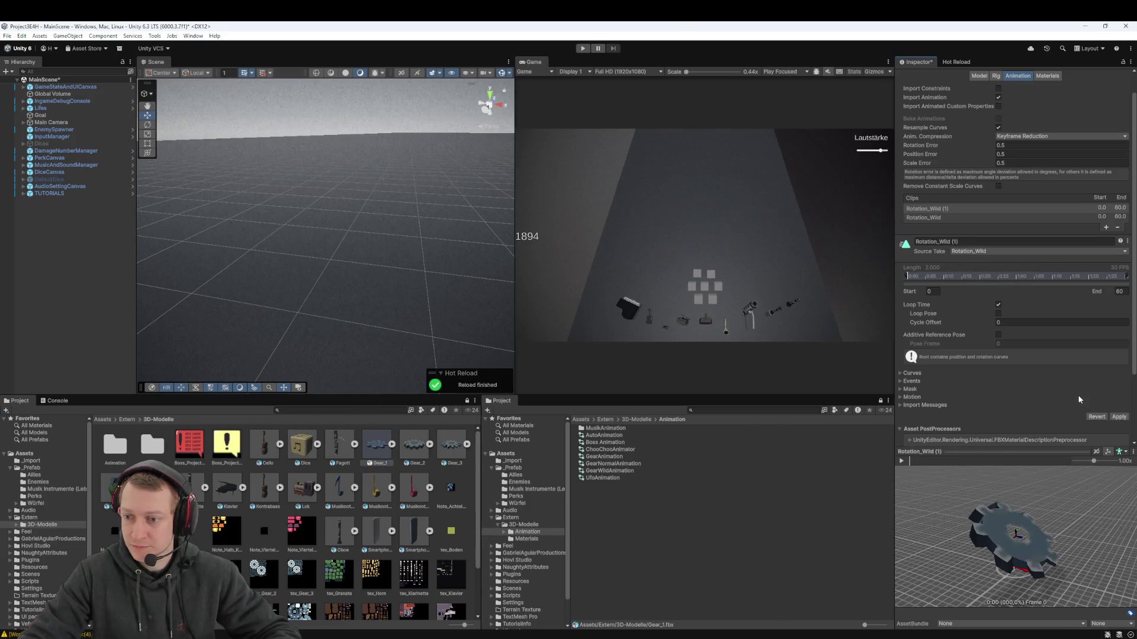
left_click(1117, 418)
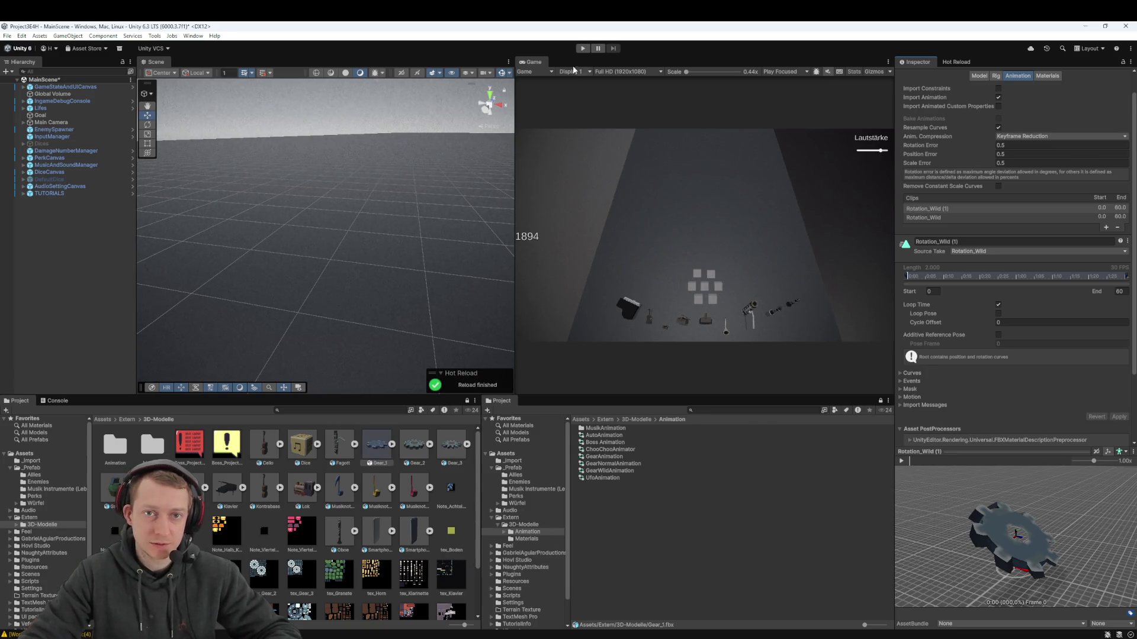
left_click(582, 48)
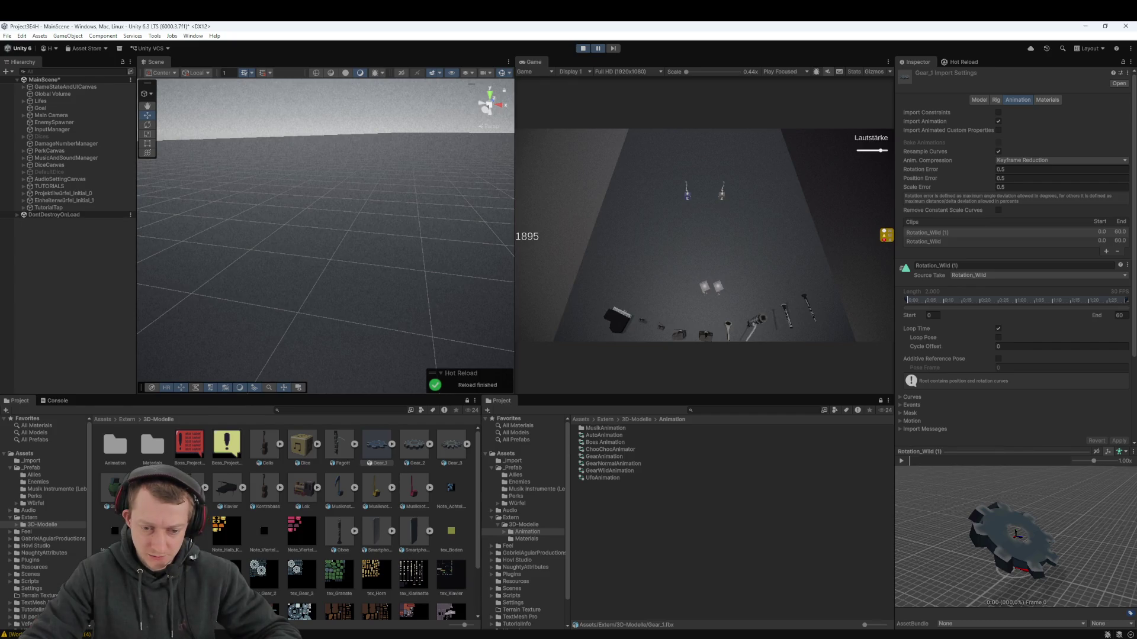
Leave the game running and switch to Rider showing GameStateManager.cs
key("alt+Tab")
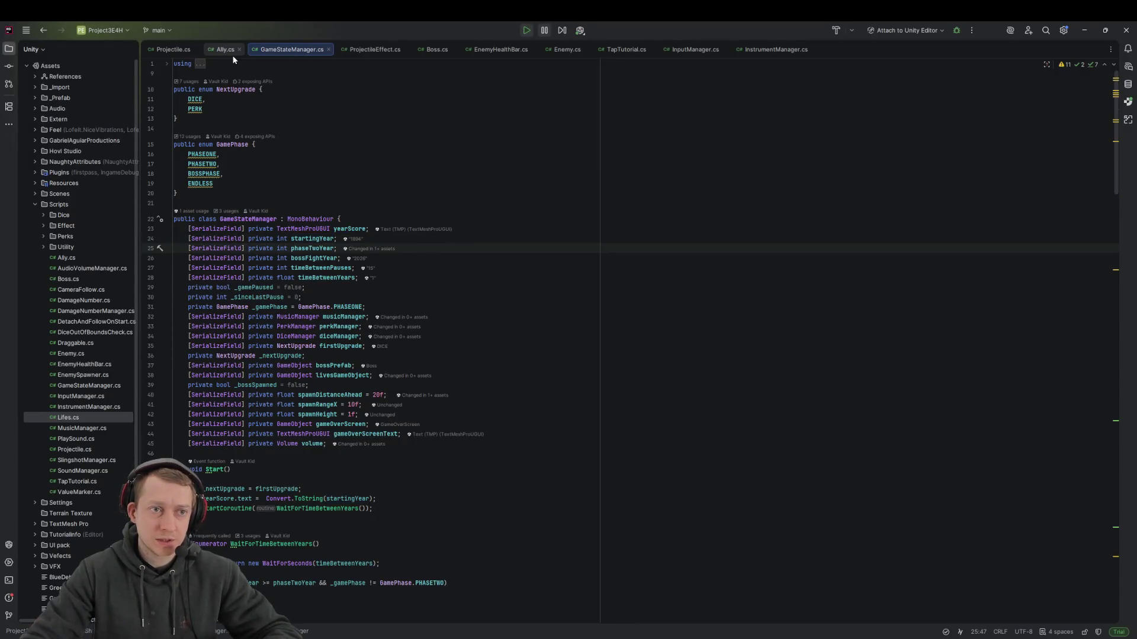
Find decayOverTime in Ally.cs, check its Code Vision details, then go back to Unity
left_click(225, 49)
scroll(413, 252, "up", 5)
key("ctrl+f")
type("decayO")
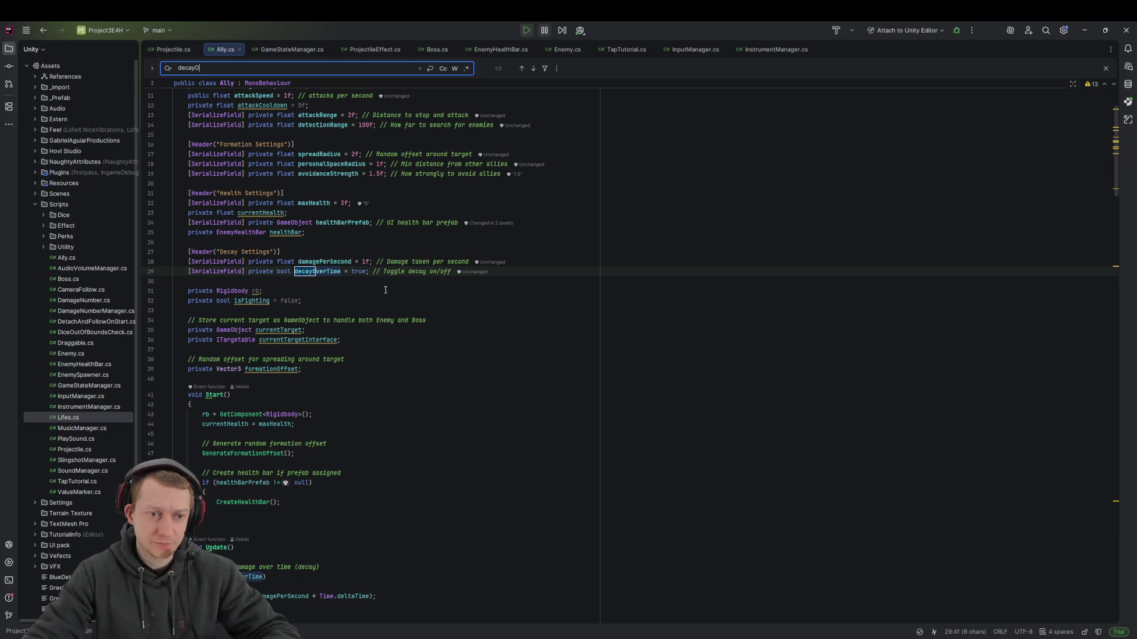
key("Escape")
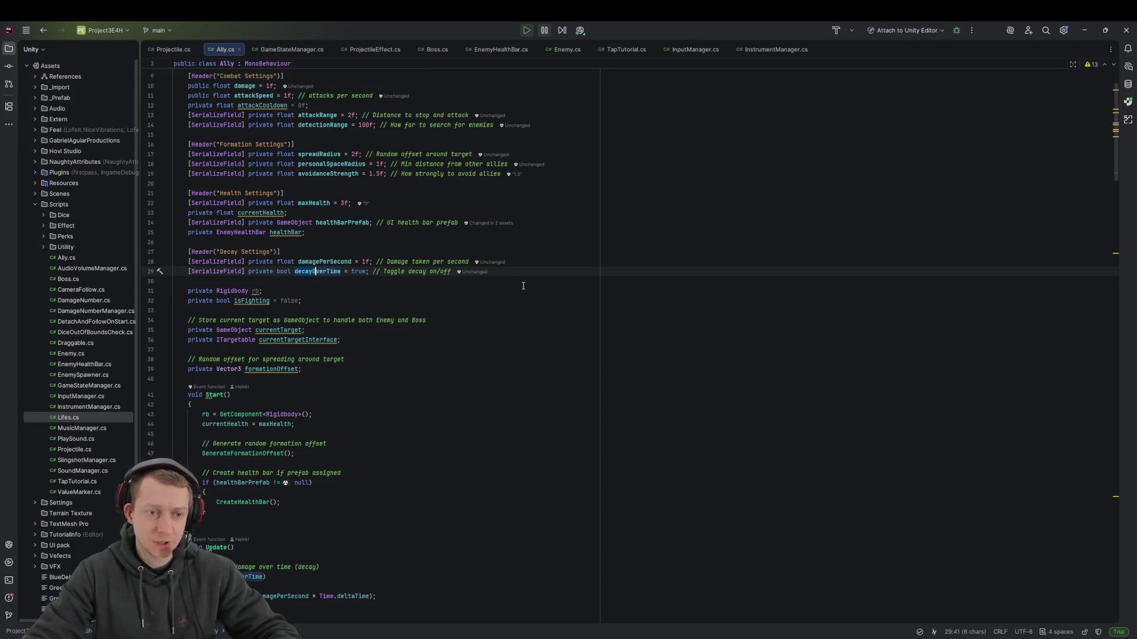
left_click(497, 271)
key("Escape")
left_click(654, 318)
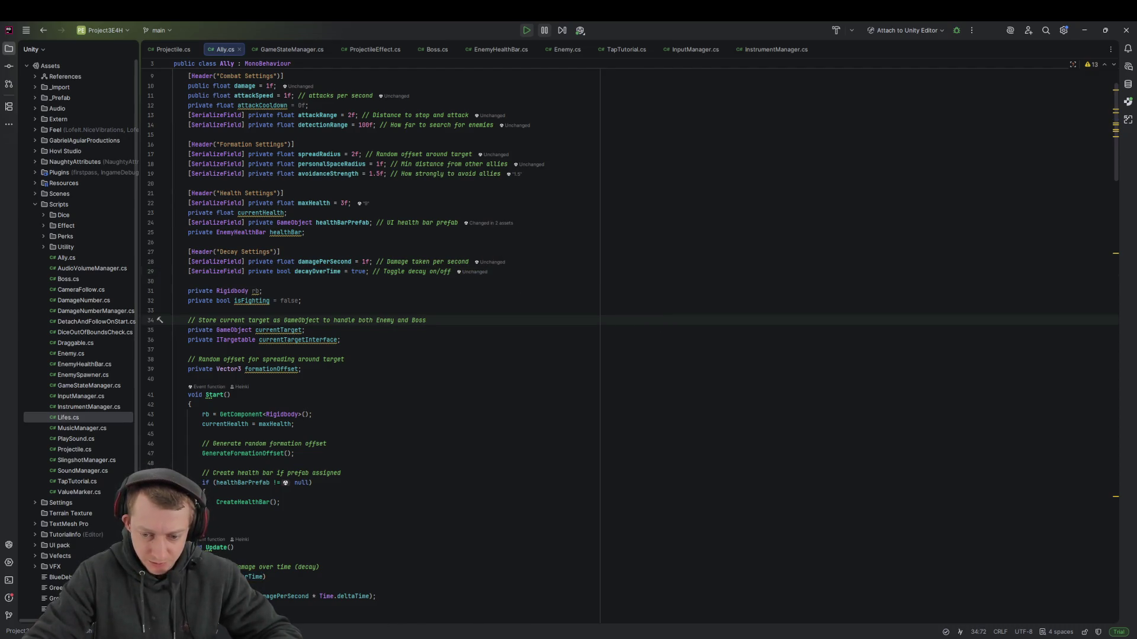
key("alt+Tab")
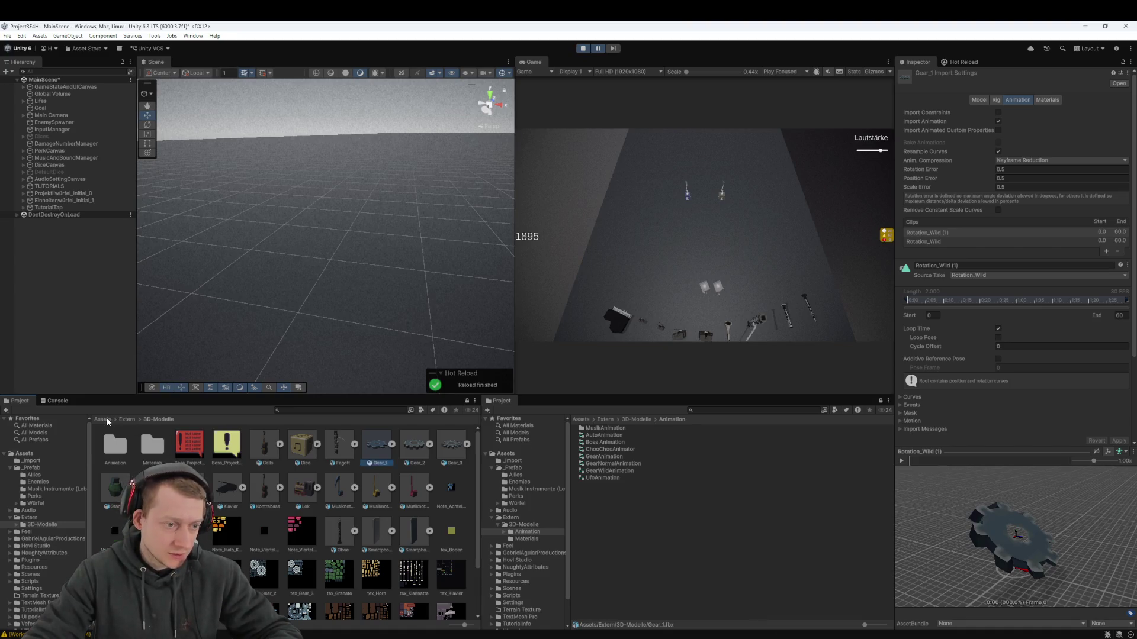
Select the Musiknote Allied prefab in _Prefab > Allies and scroll to its Ally settings
left_click(32, 468)
double_click(114, 449)
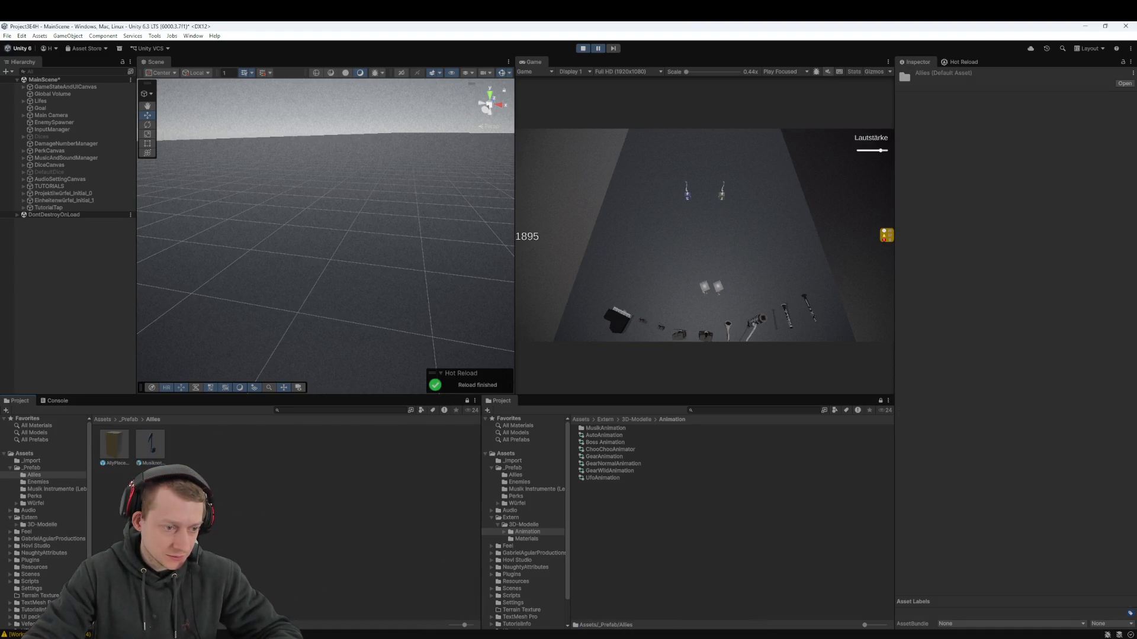
left_click(154, 444)
scroll(912, 346, "down", 5)
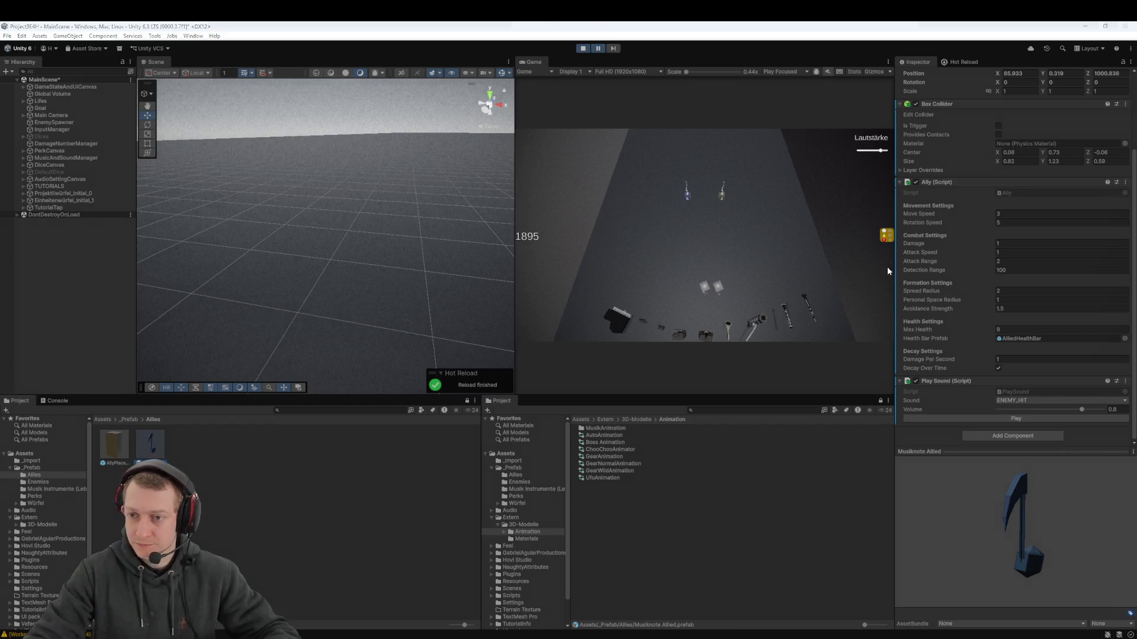
Snip the Ally and Play Sound settings to the clipboard, then switch to Fork
key("shift+super+s")
mouse_move(882, 150)
left_mouse_down()
mouse_move(1058, 417)
mouse_move(1130, 442)
left_mouse_up()
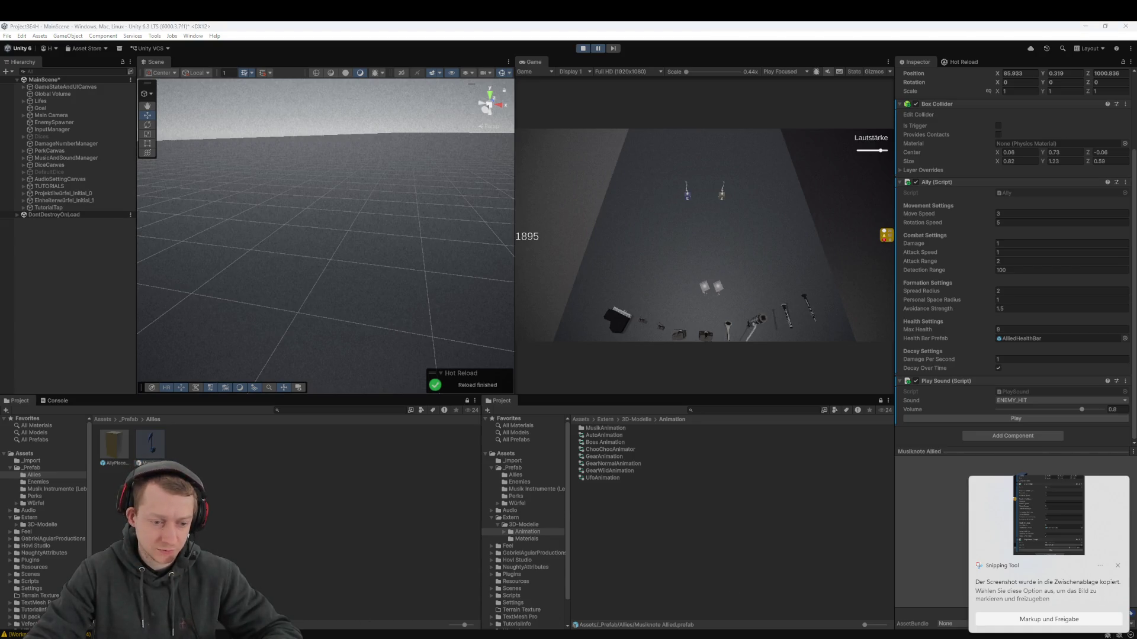
key("alt+Tab")
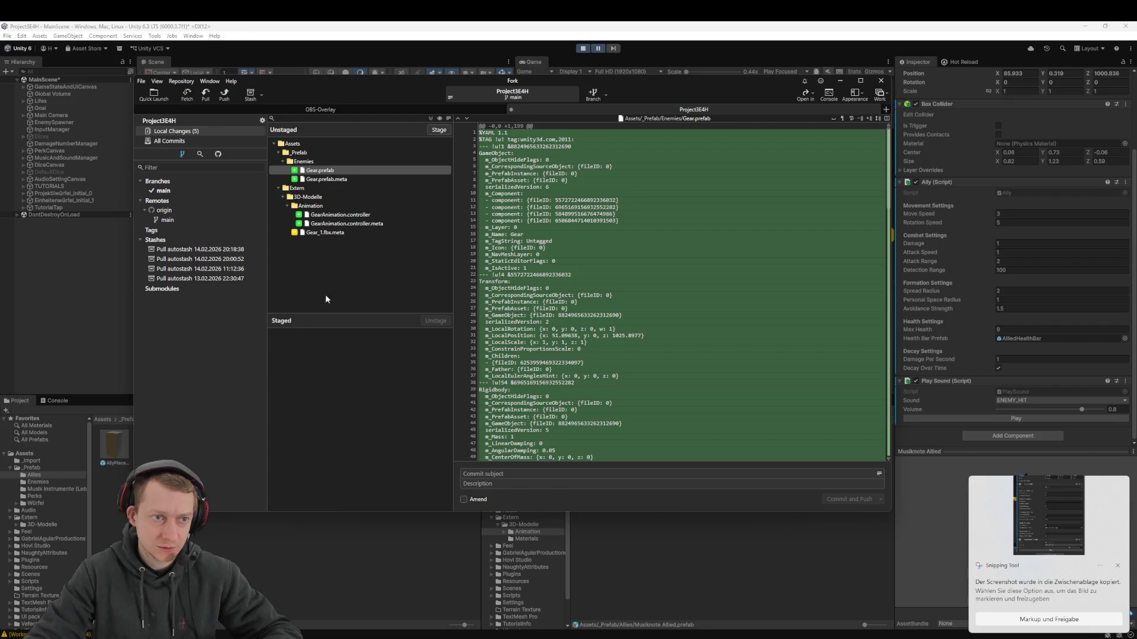
Close out the Fork list of unstaged changes and return to Unity
key("alt+Tab")
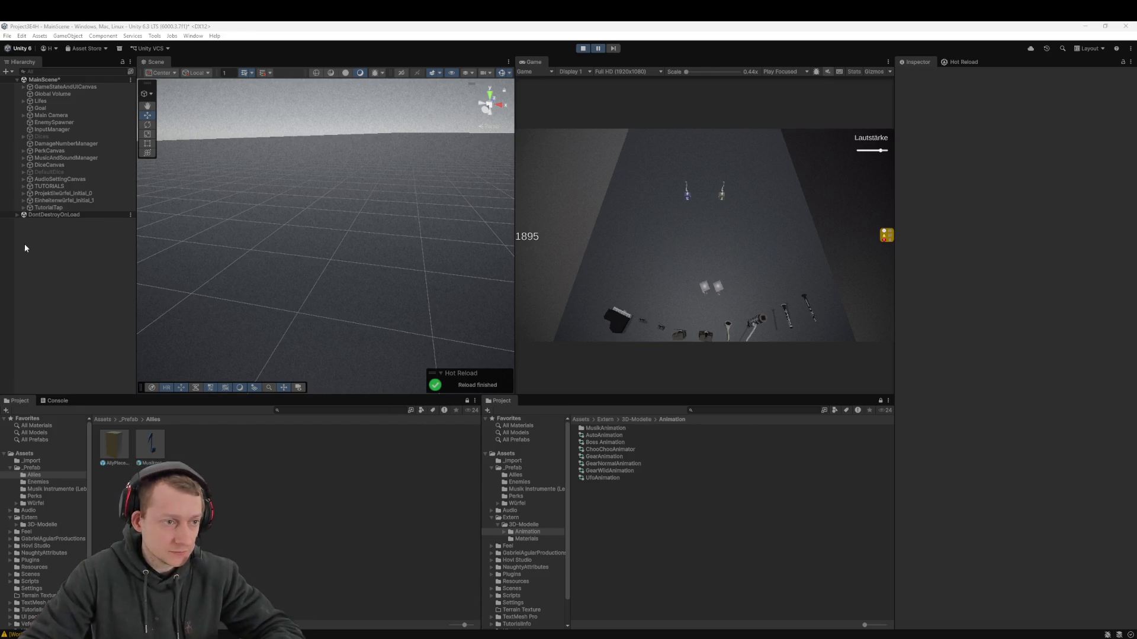
Resume the game, pick the Einheitenwürfel die card, then stop the play-test
left_click(103, 419)
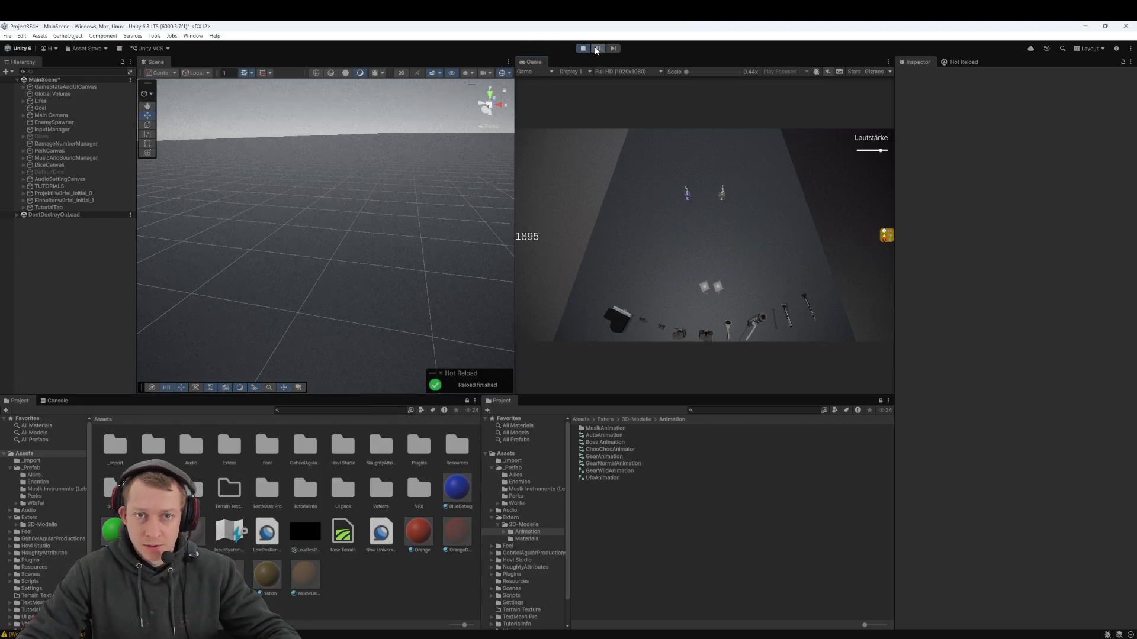
left_click(686, 211)
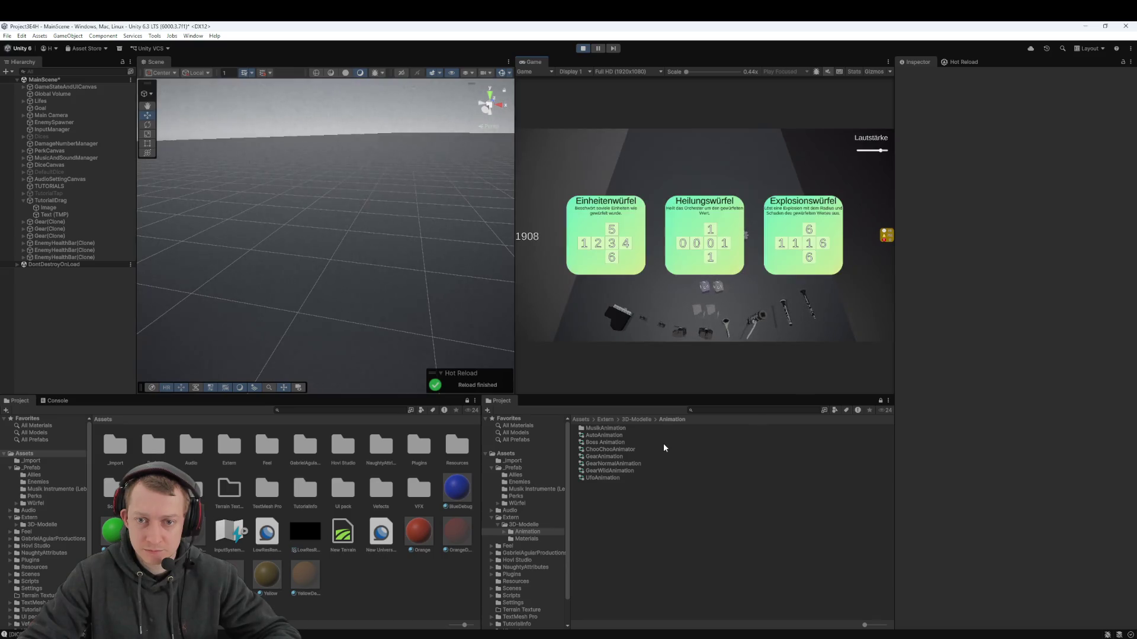
left_click(636, 248)
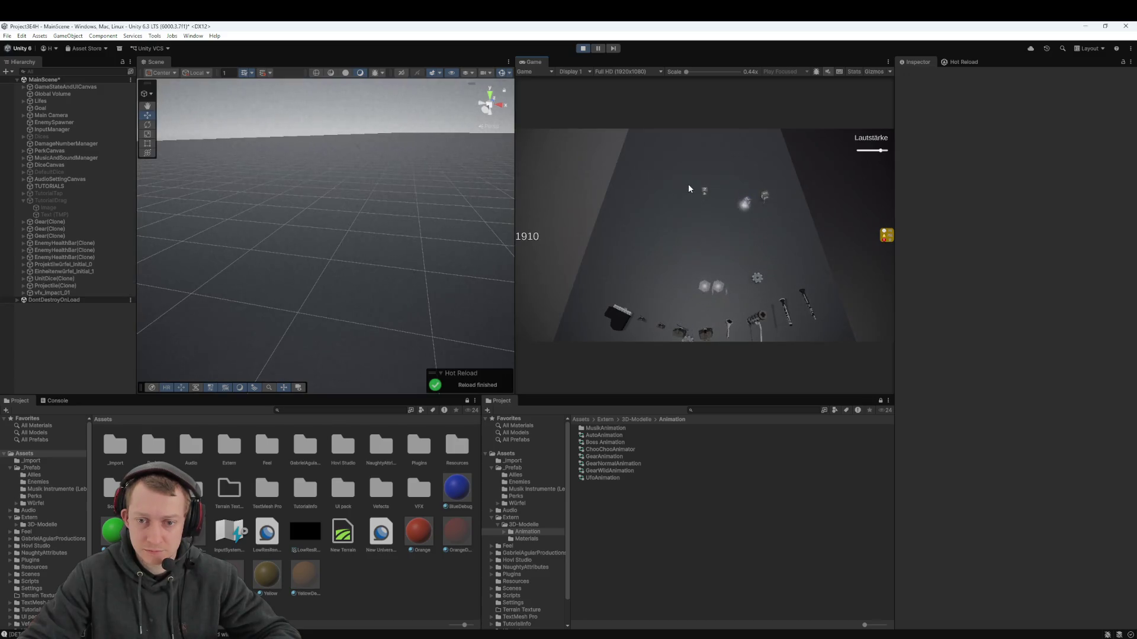
left_click(580, 51)
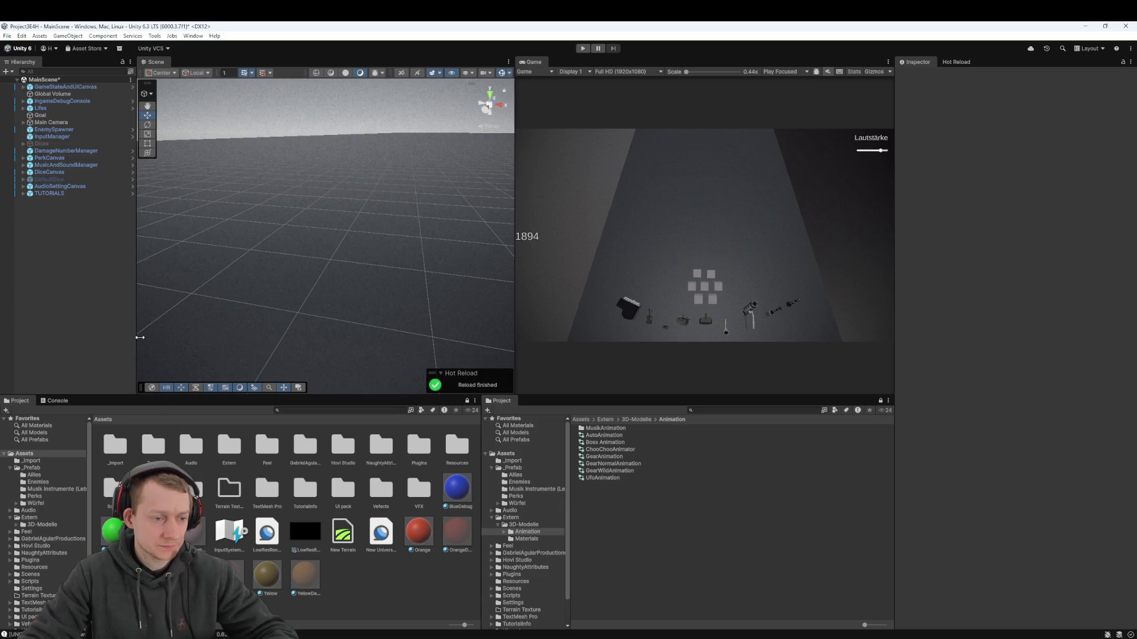
double_click(162, 447)
Open _Prefab > Enemies and drag a Gear instance into the scene beside the grenade
double_click(155, 445)
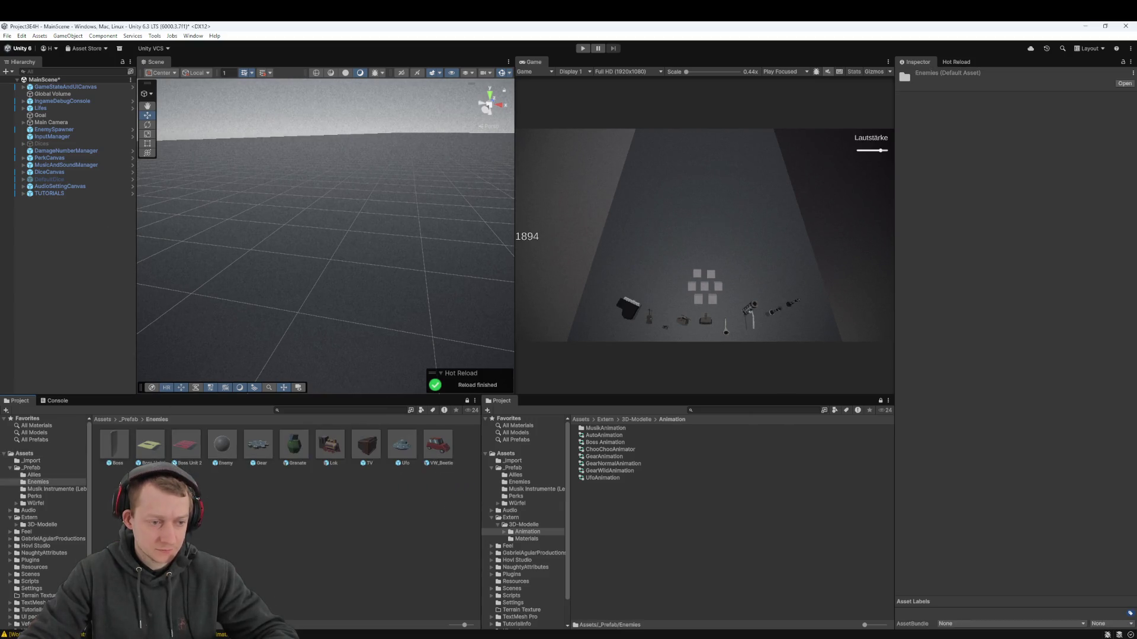
left_click(258, 445)
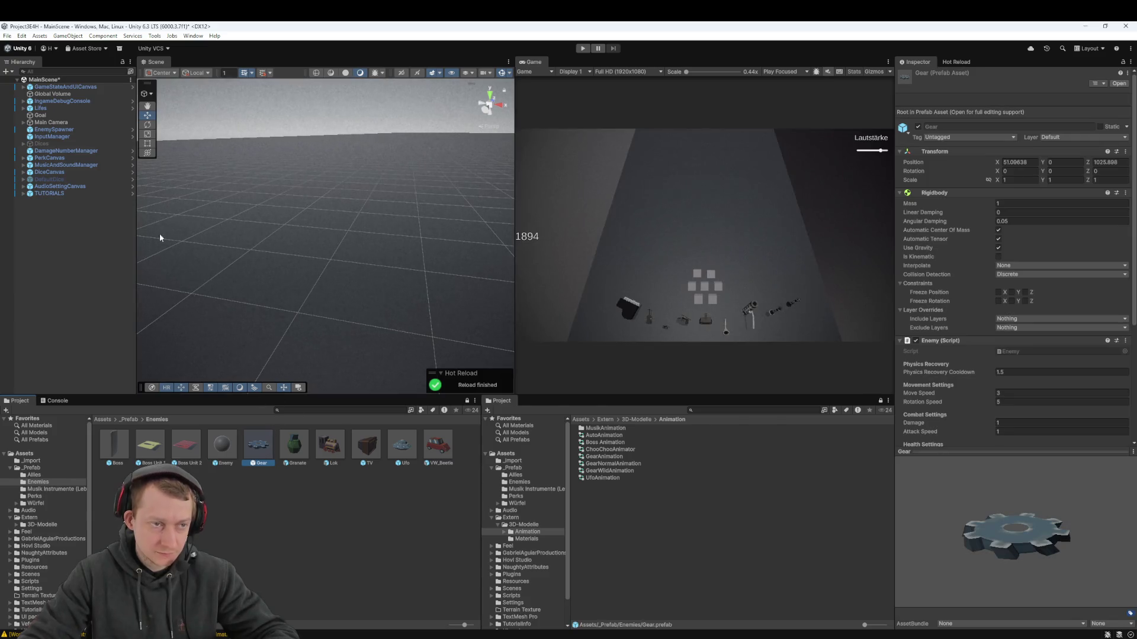
mouse_move(260, 446)
left_mouse_down()
mouse_move(271, 273)
mouse_move(490, 211)
mouse_move(473, 225)
left_mouse_up()
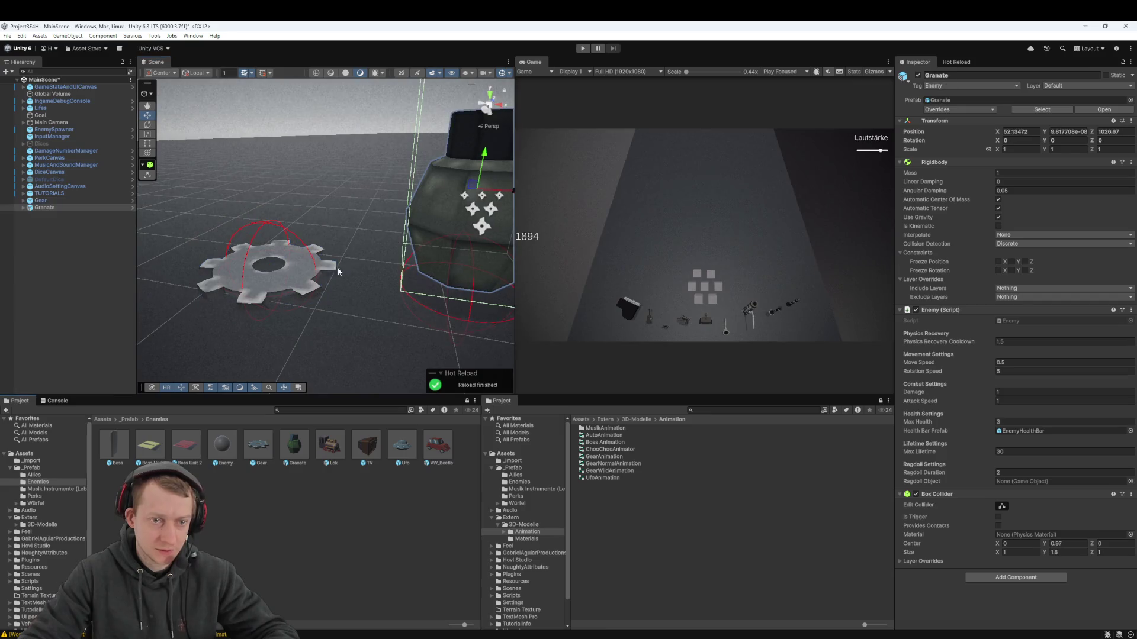
mouse_move(343, 293)
left_mouse_down()
mouse_move(361, 279)
mouse_move(384, 323)
left_mouse_up()
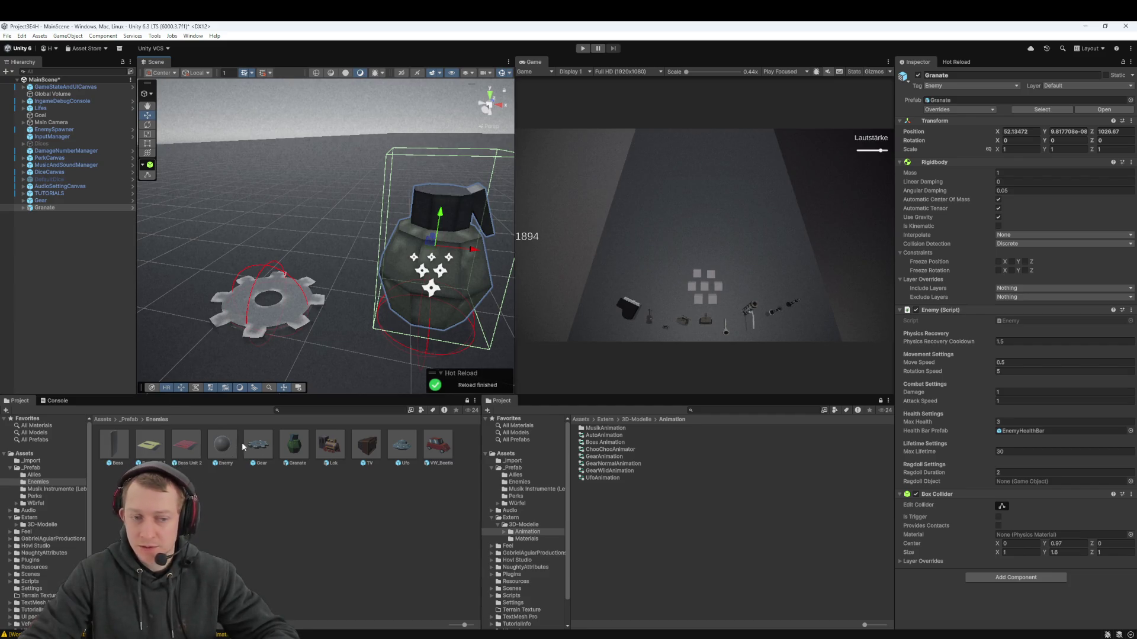
Set the Gear prefab's Tag to Enemy
left_click(263, 445)
left_click(959, 137)
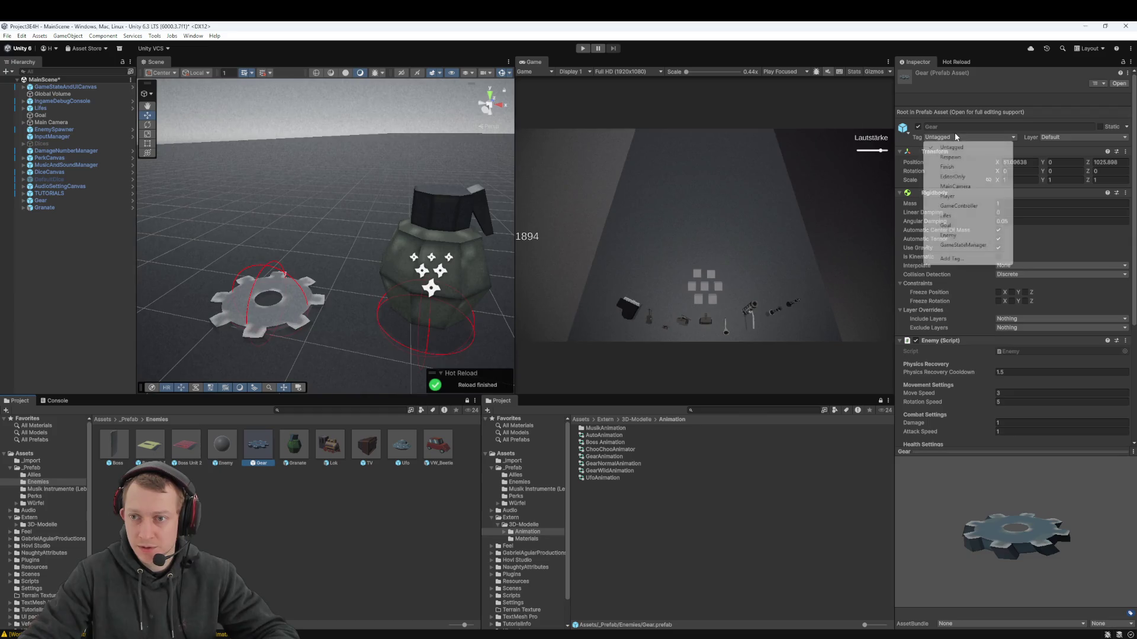
left_click(949, 236)
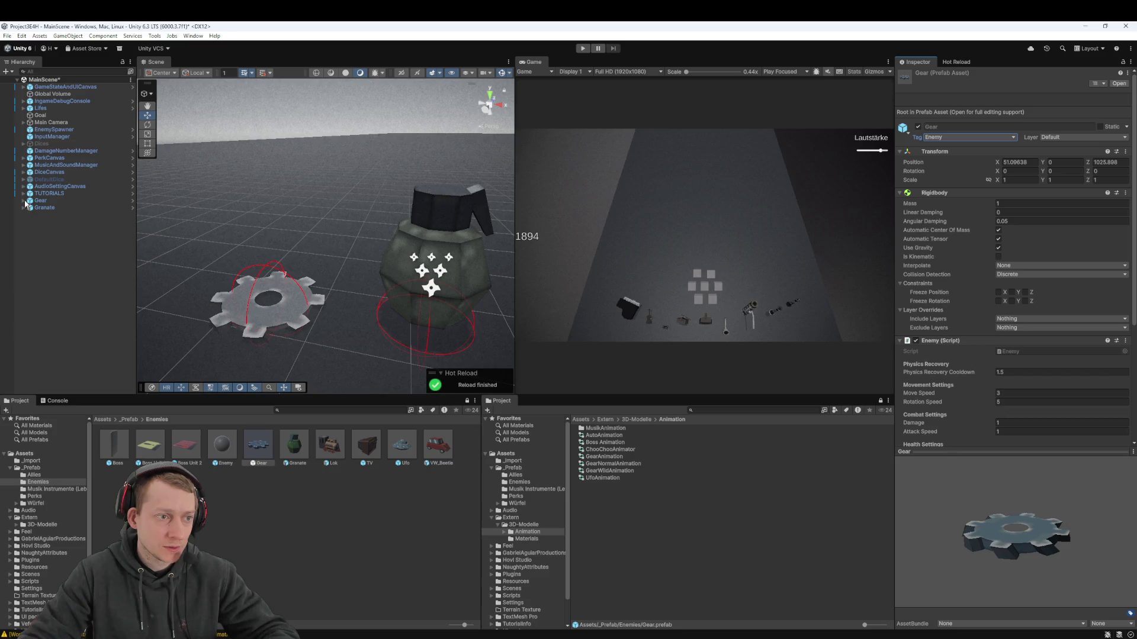
left_click(59, 207)
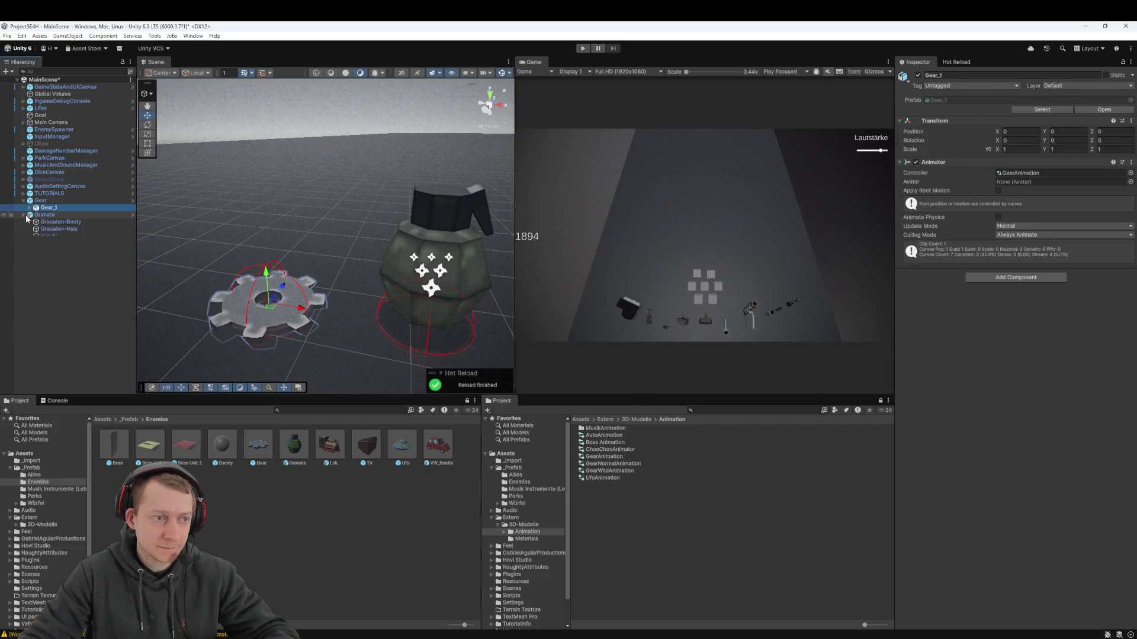
Delete the grenade object from the main scene
left_click(53, 222)
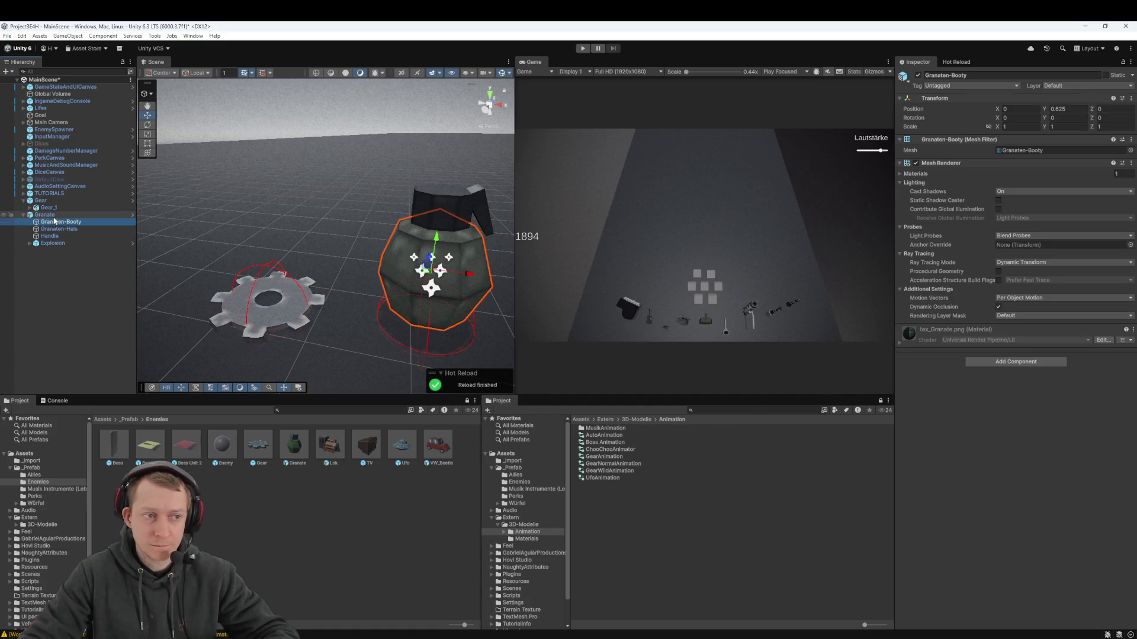
left_click(54, 216)
key("Left")
key("Delete")
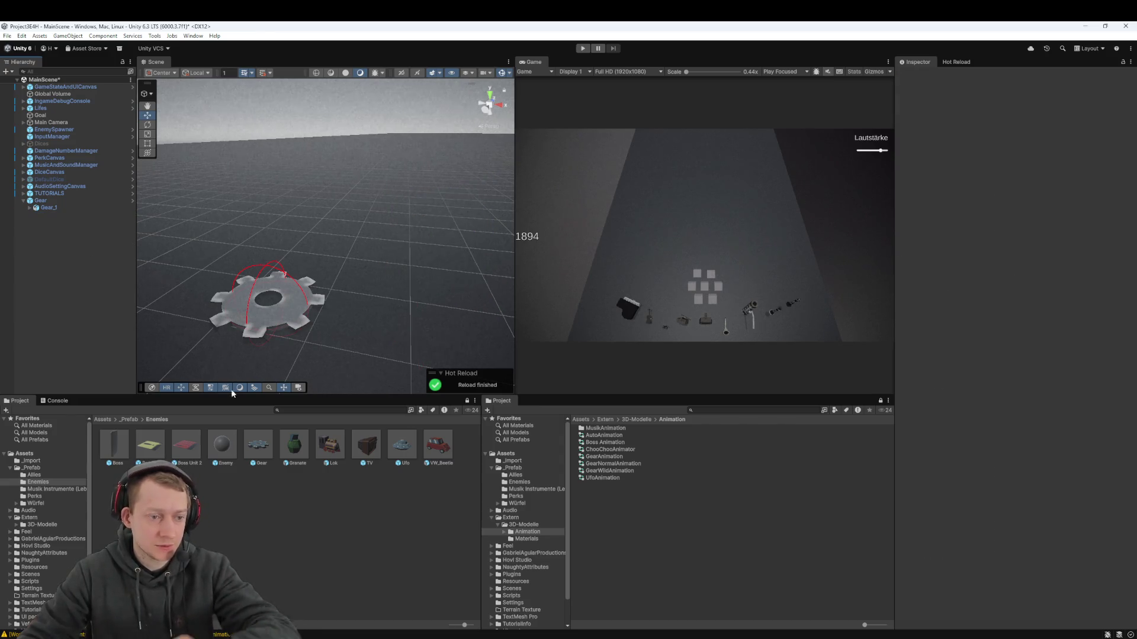
Drag a Lok enemy into the scene and inspect its animated child model
left_click_drag(330, 444, 59, 222)
left_click(27, 216)
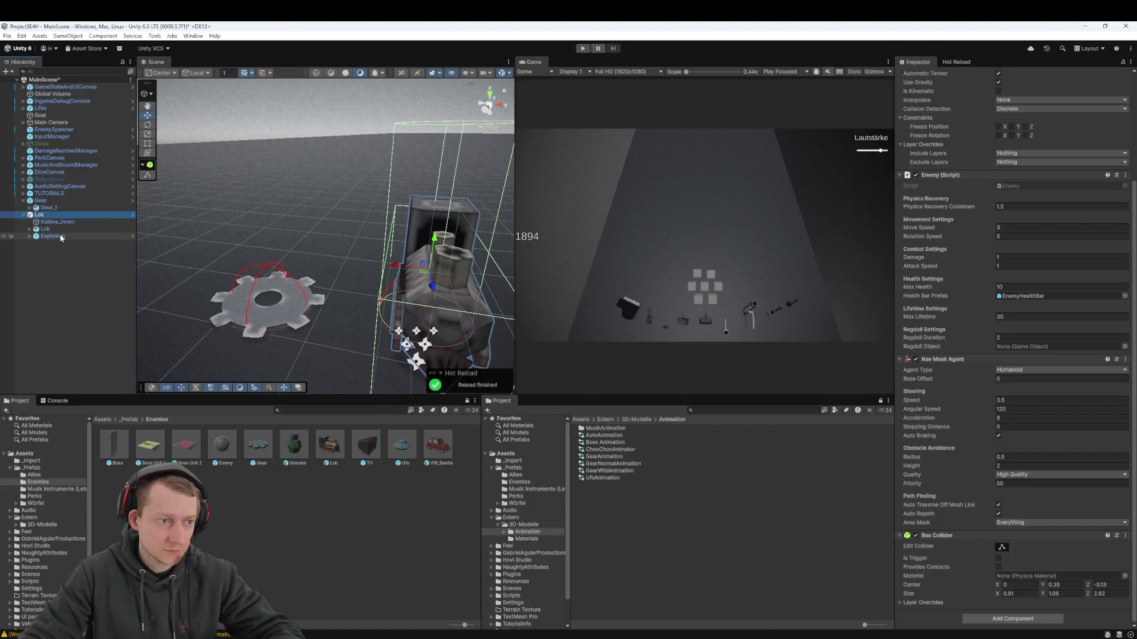
left_click(55, 228)
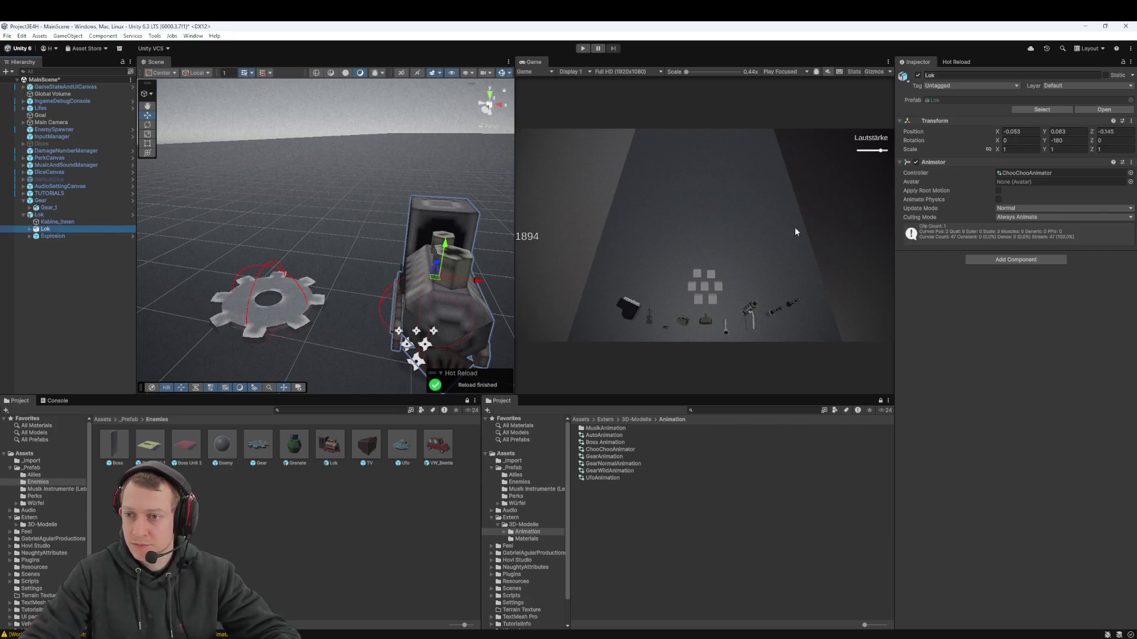
Delete the Gear object and its animated child from the scene
left_click(57, 209)
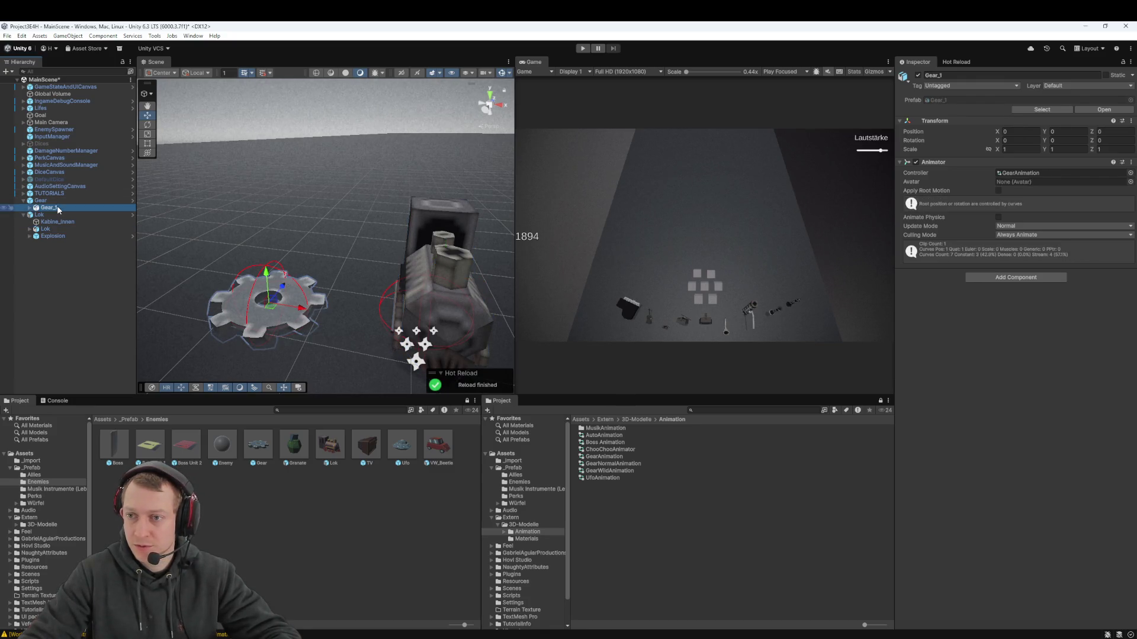
left_click(55, 200)
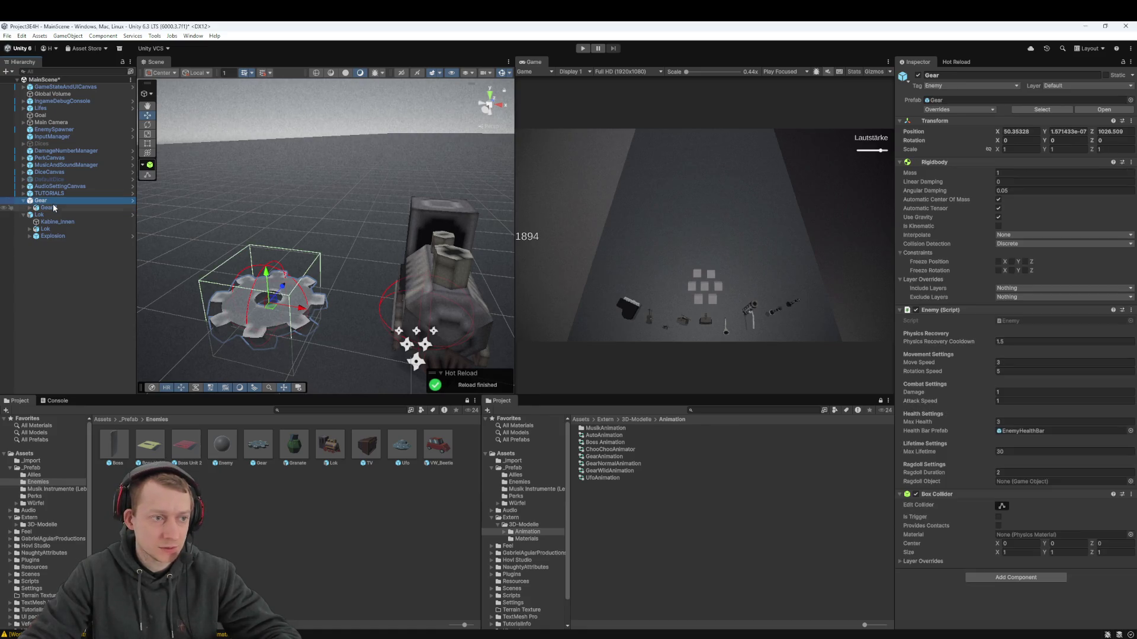
key("Delete")
left_click(41, 200)
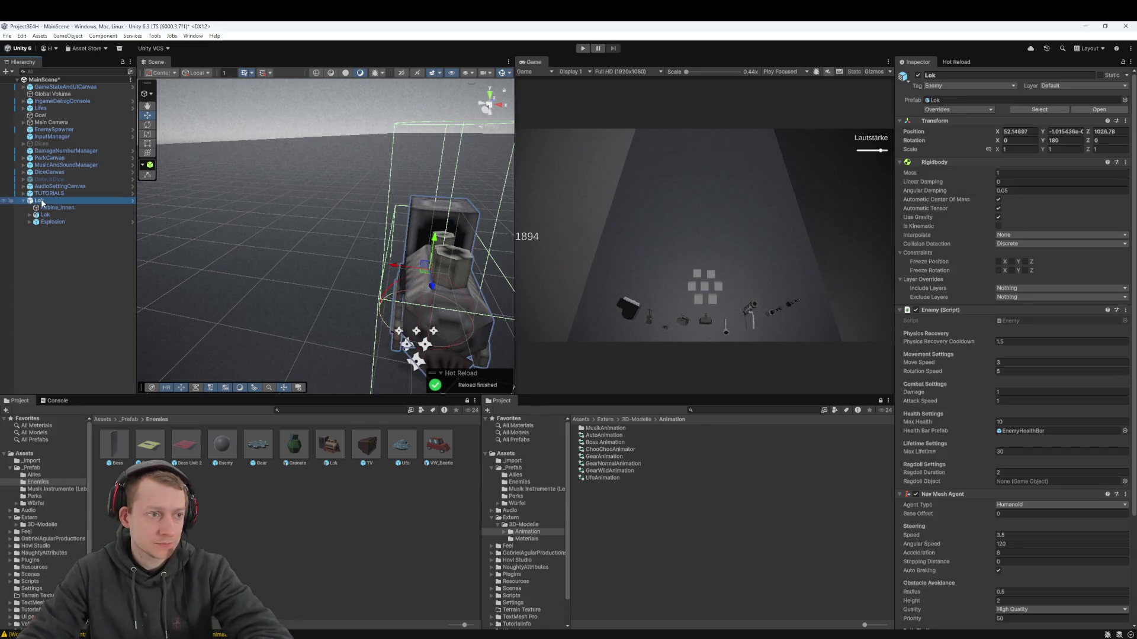
Open the Gear prefab, view GearWildAnimation's Rotation_Wild state, then navigate up to 3D-Modelle
double_click(258, 445)
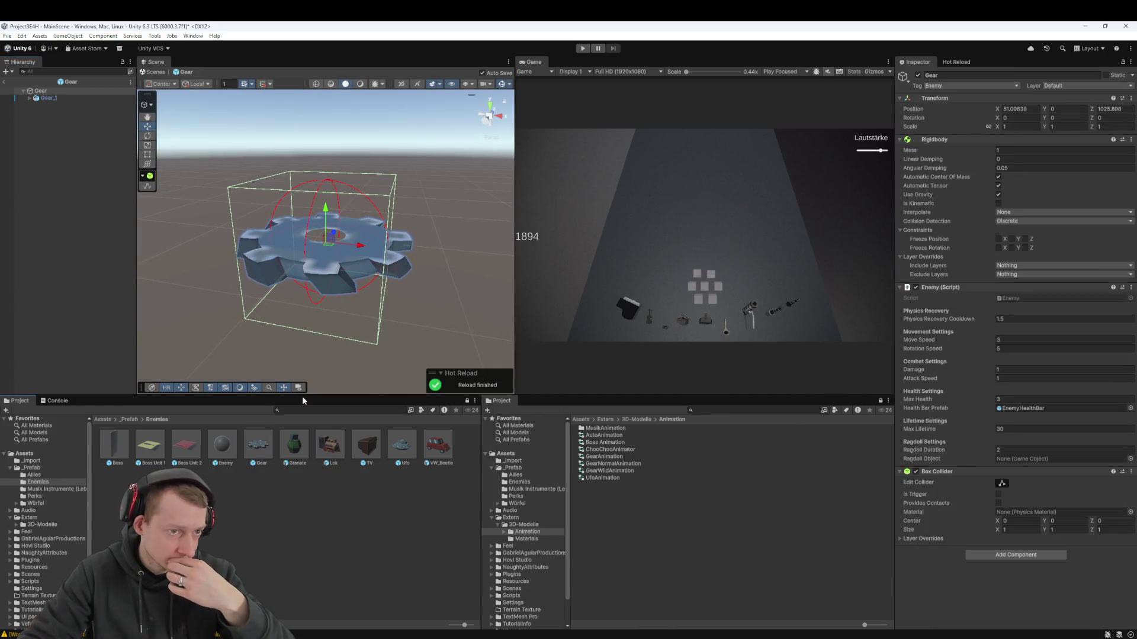
double_click(613, 471)
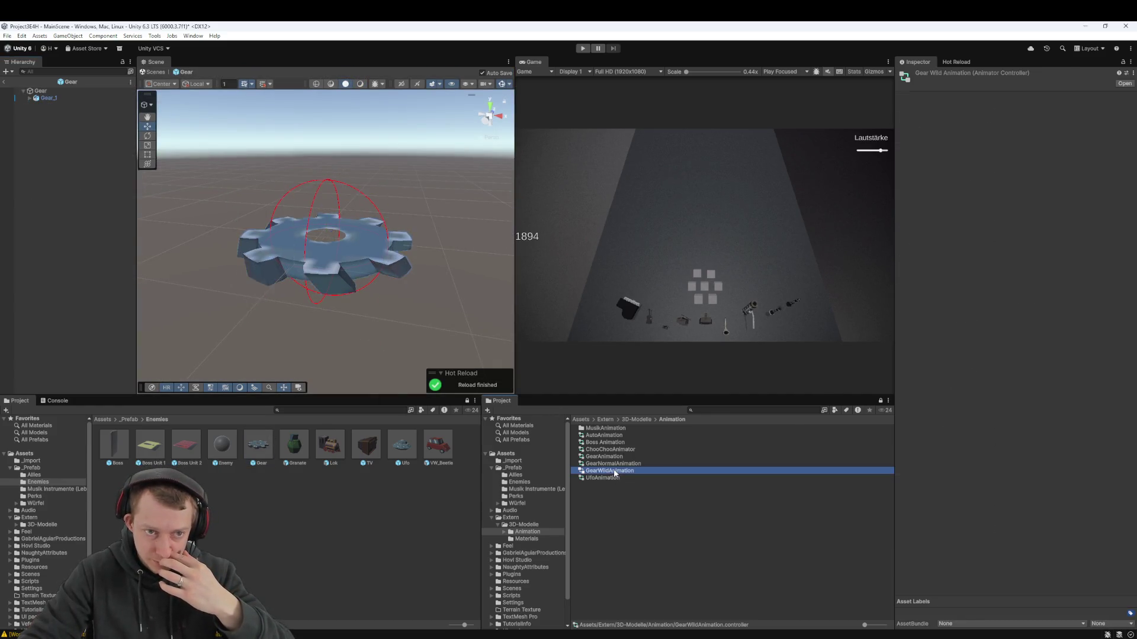
left_click(309, 198)
left_click_drag(383, 230, 386, 263)
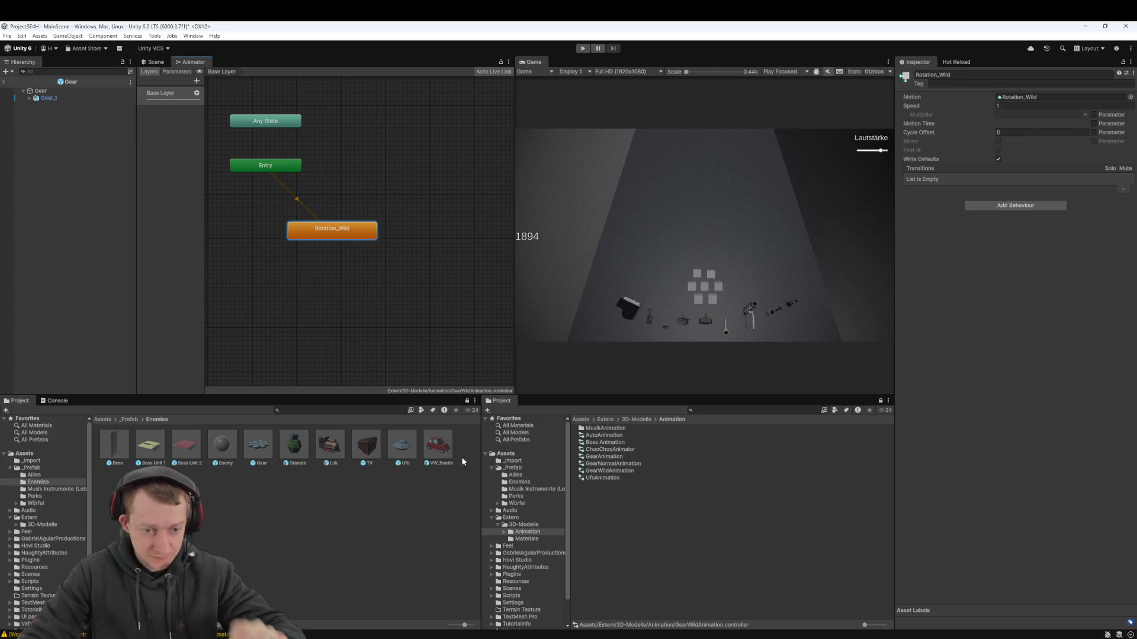
left_click(257, 446)
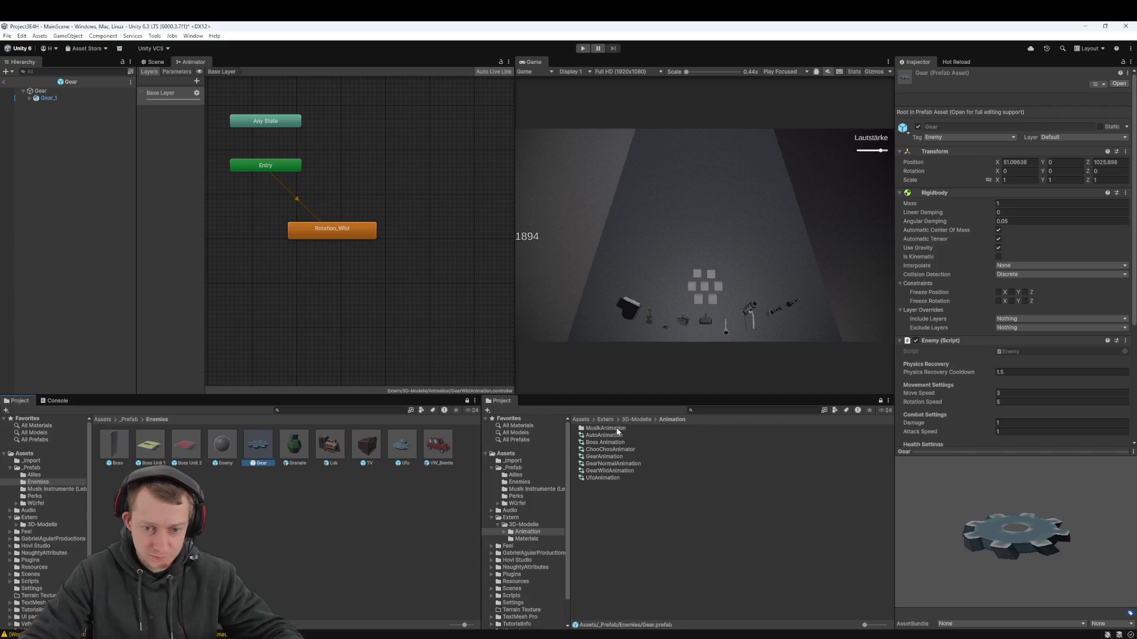
left_click(633, 420)
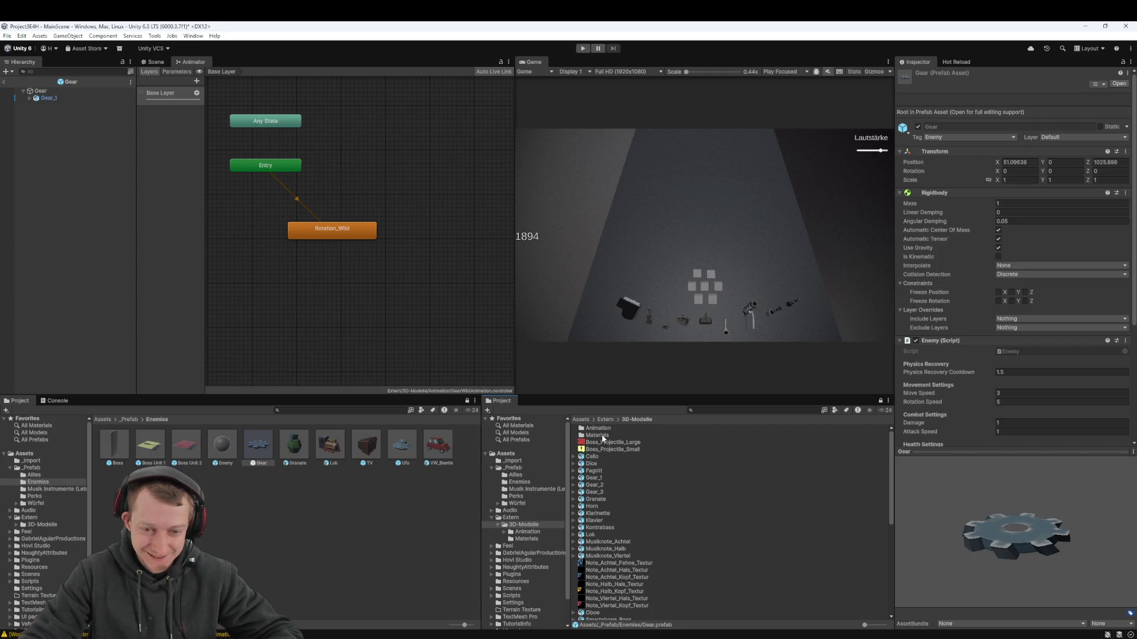
Set Gear_1's clip to the Rotation_Regular take with Loop Time off and apply
scroll(604, 492, "down", 2)
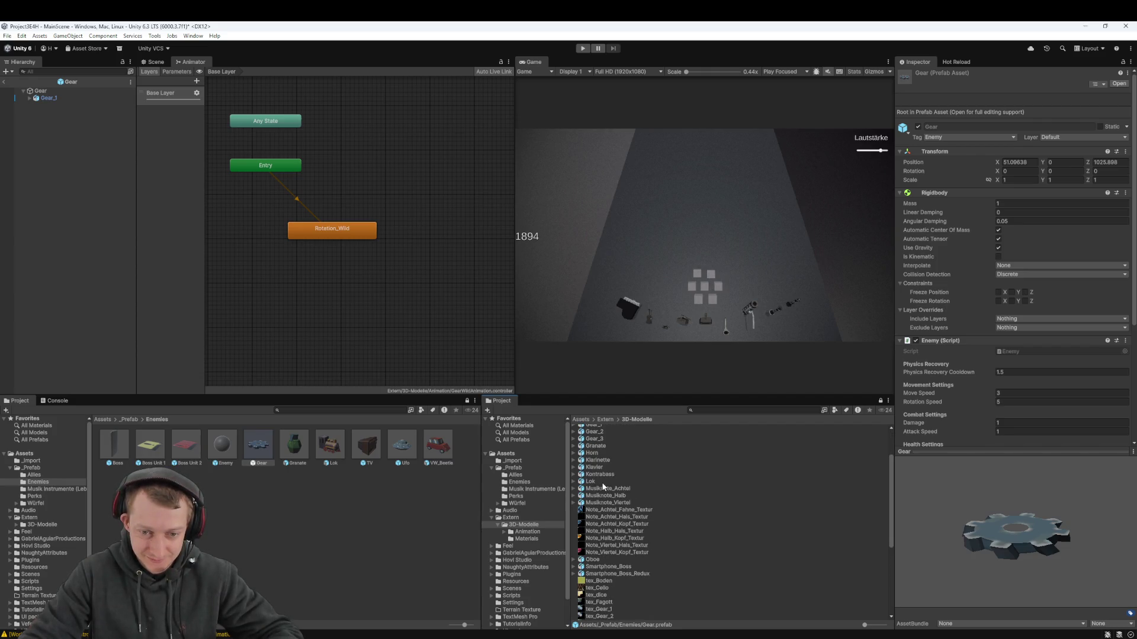
left_click(589, 452)
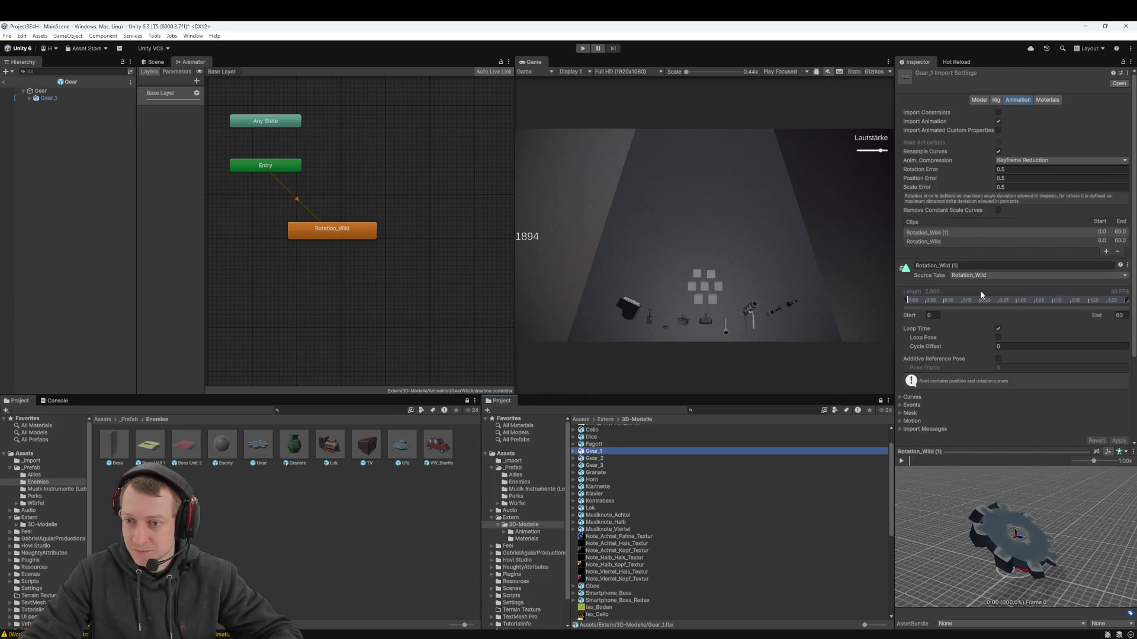
left_click(1015, 279)
left_click(1004, 290)
left_click(999, 329)
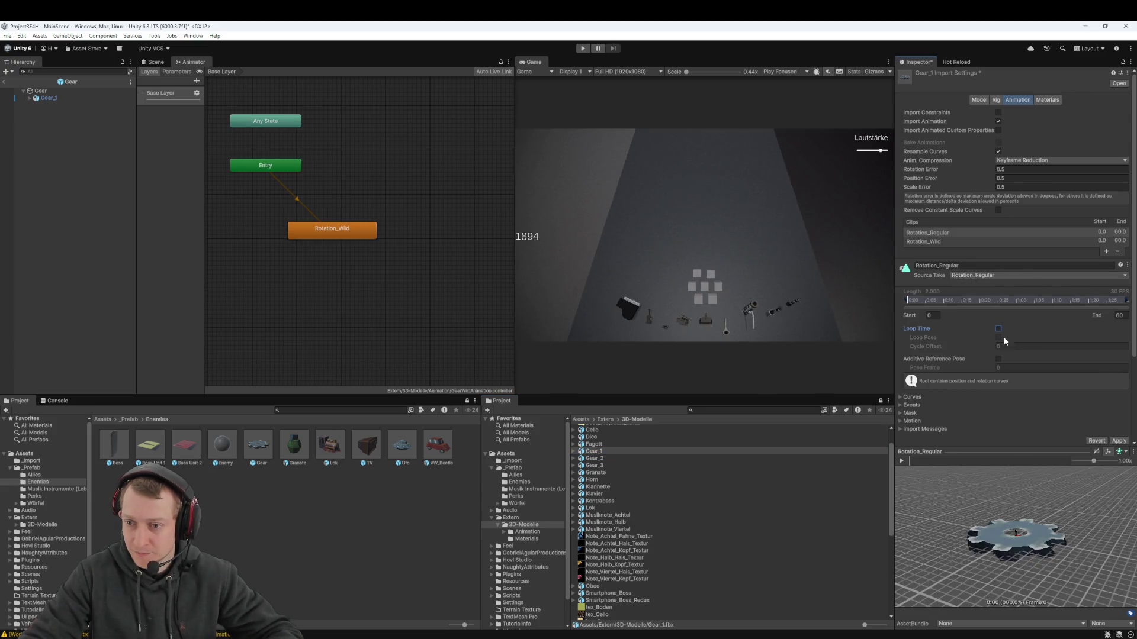
left_click(1118, 441)
Switch the take back to Rotation_Wild, then move to the Animation folder, discarding that change
left_click(978, 277)
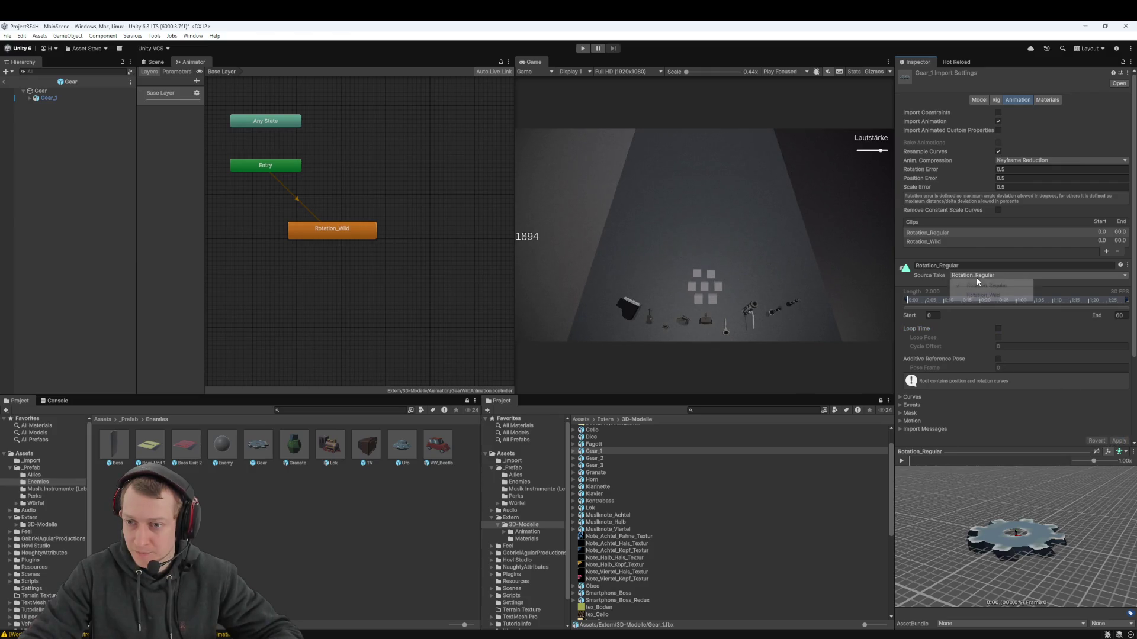
left_click(984, 294)
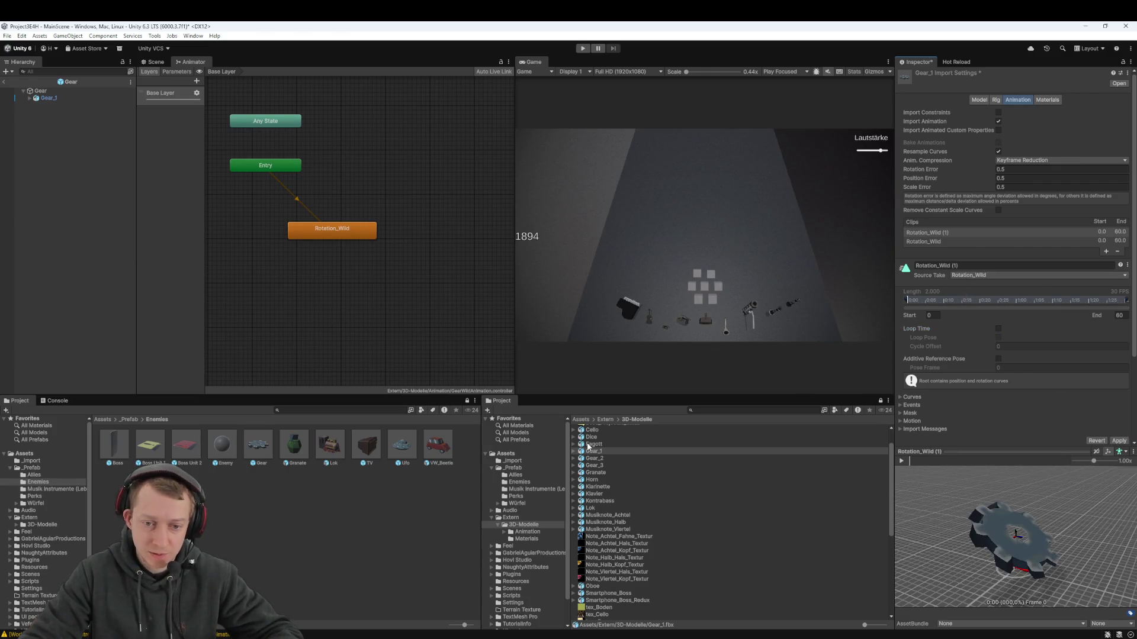
scroll(609, 455, "up", 2)
left_click(604, 428)
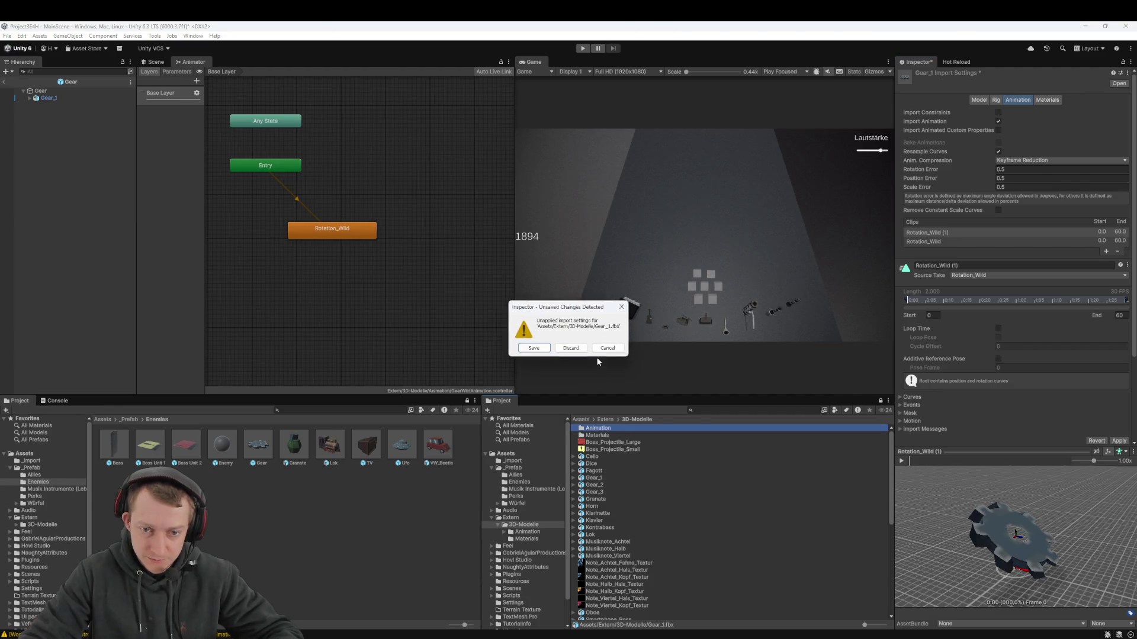
left_click(538, 350)
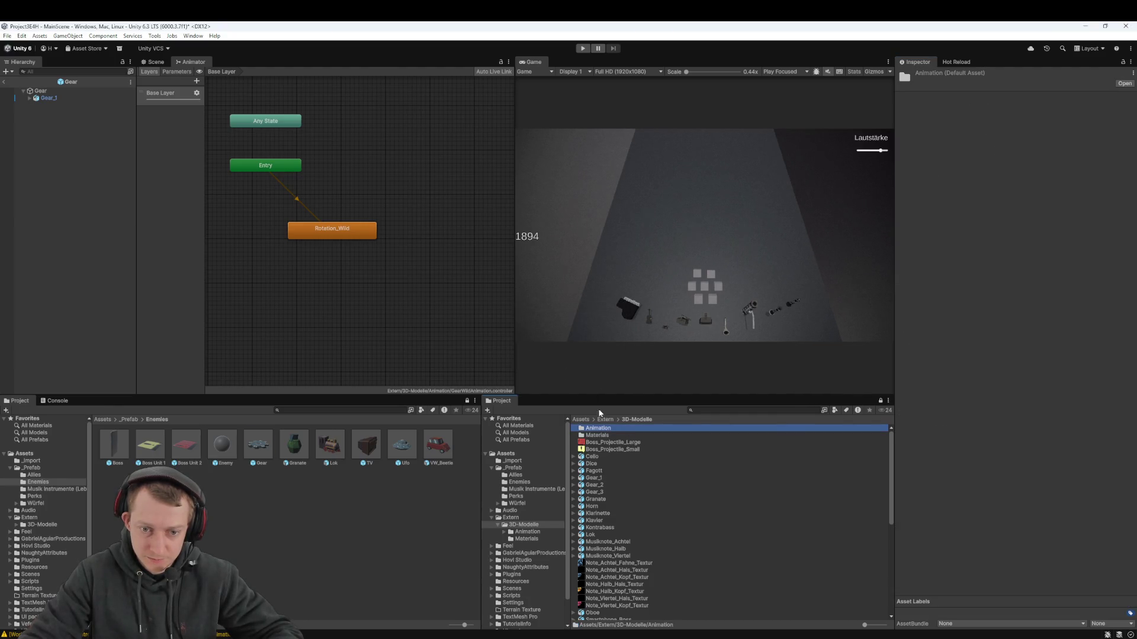
In the Animation folder, compare the GearWildAnimation and GearNormalAnimation controllers
double_click(603, 429)
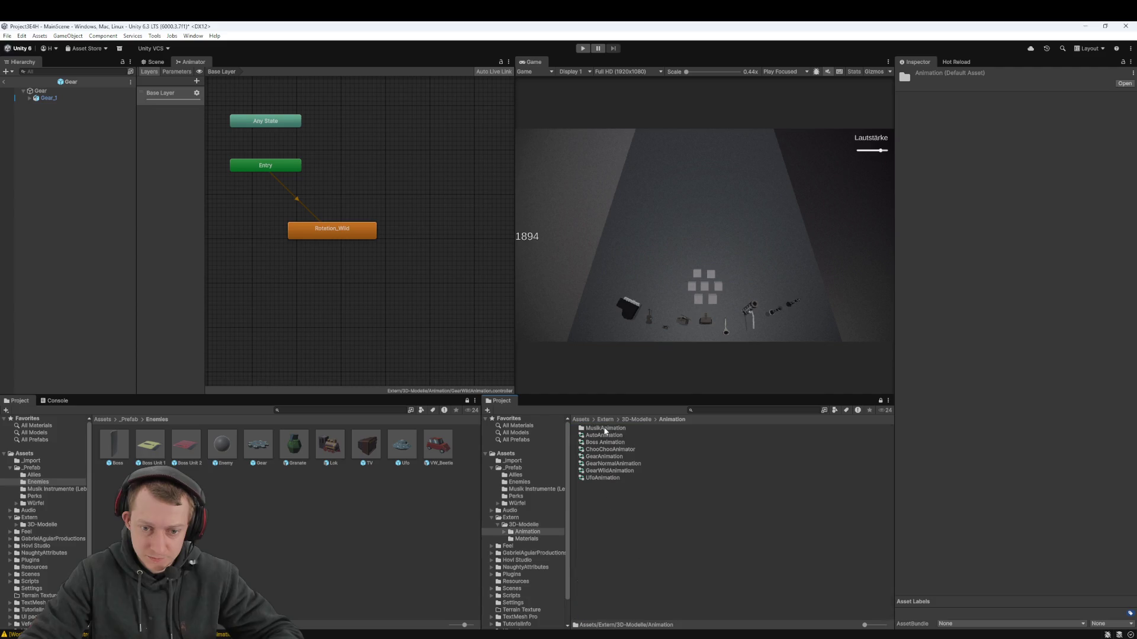
left_click(612, 472)
double_click(613, 472)
left_click(617, 466)
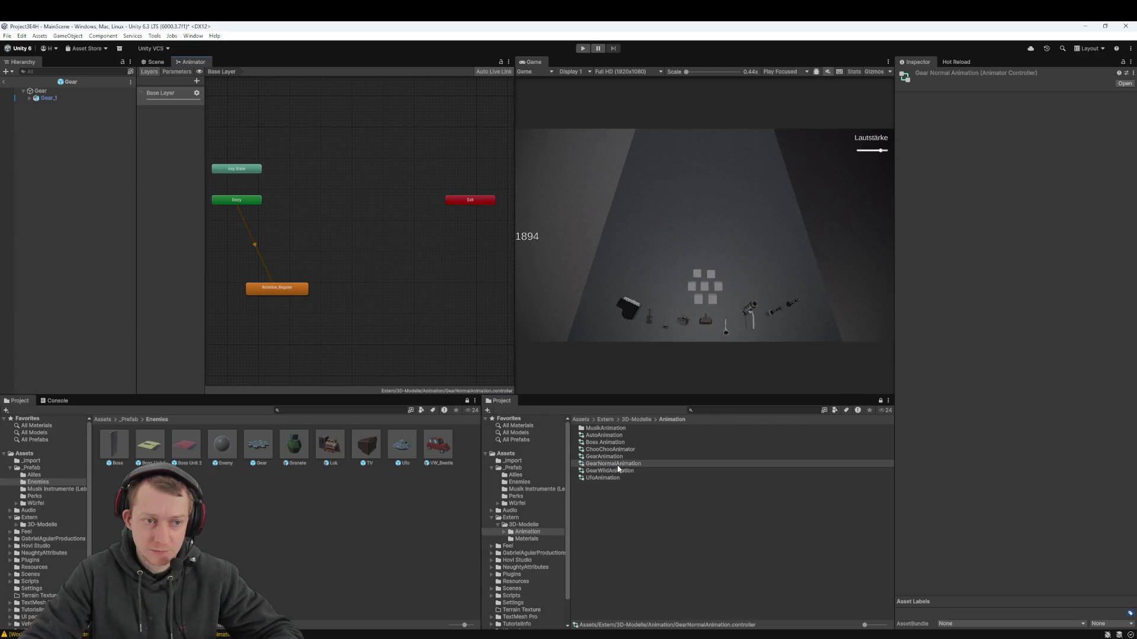
left_click(615, 472)
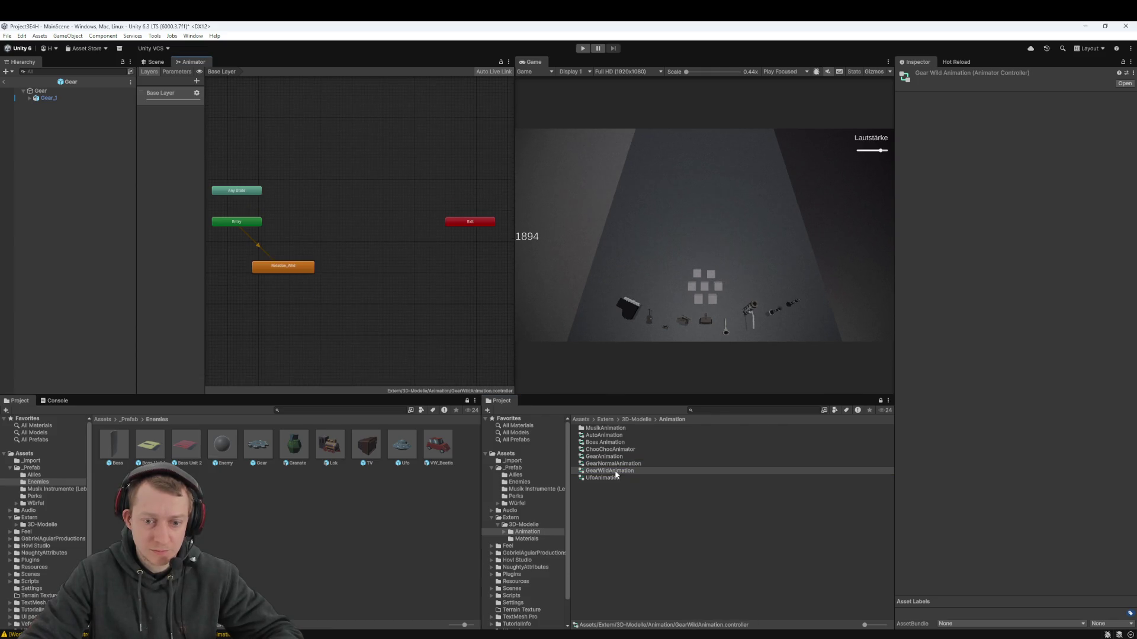
Check the Rotation_Wild state, then assign GearWildAnimation to Gear_1's Animator Controller
left_click(614, 506)
left_click_drag(353, 282, 388, 263)
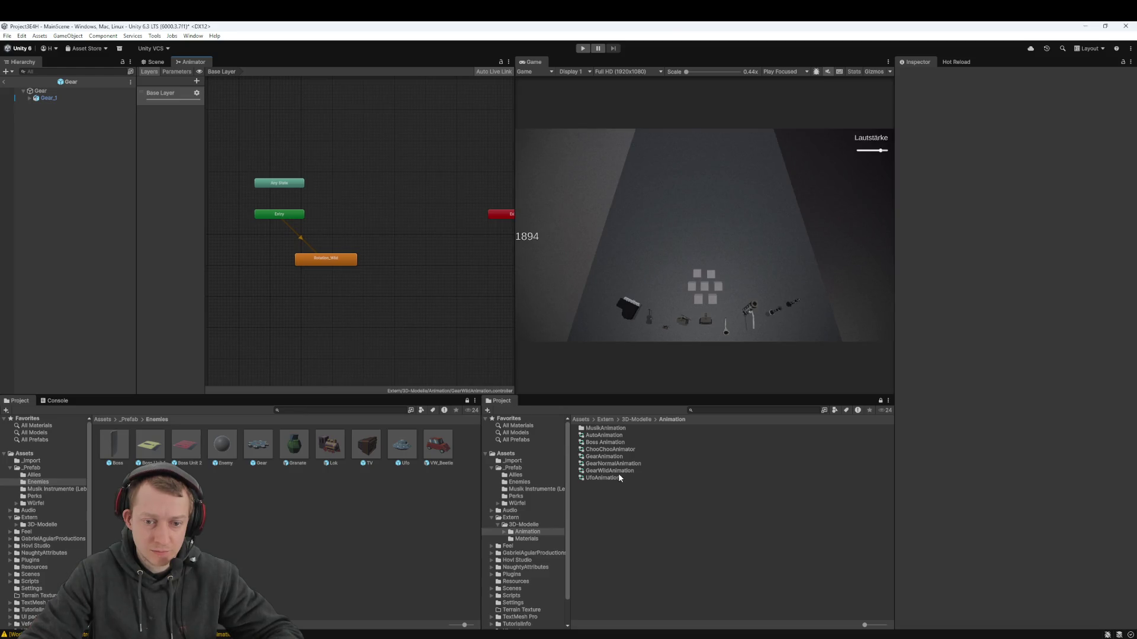
left_click(326, 262)
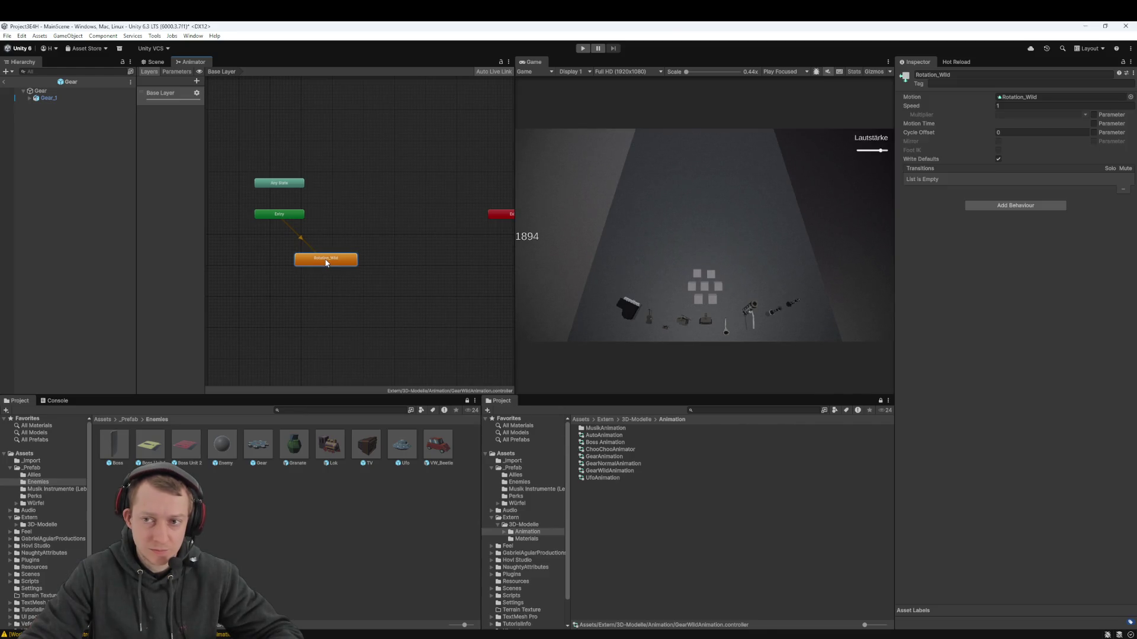
left_click(343, 286)
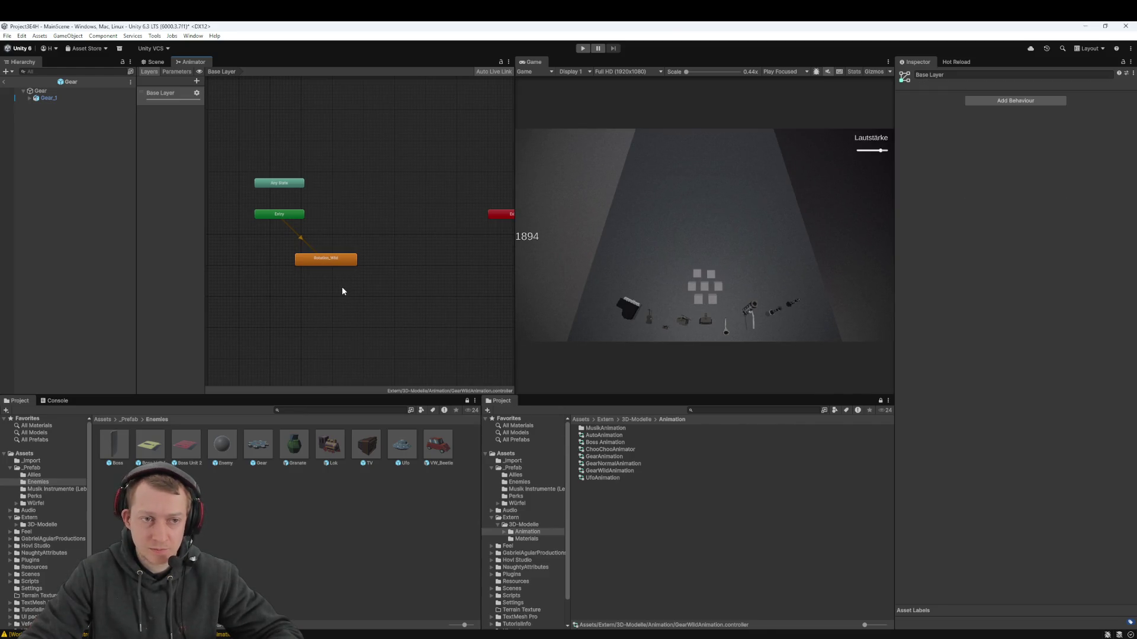
left_click(48, 99)
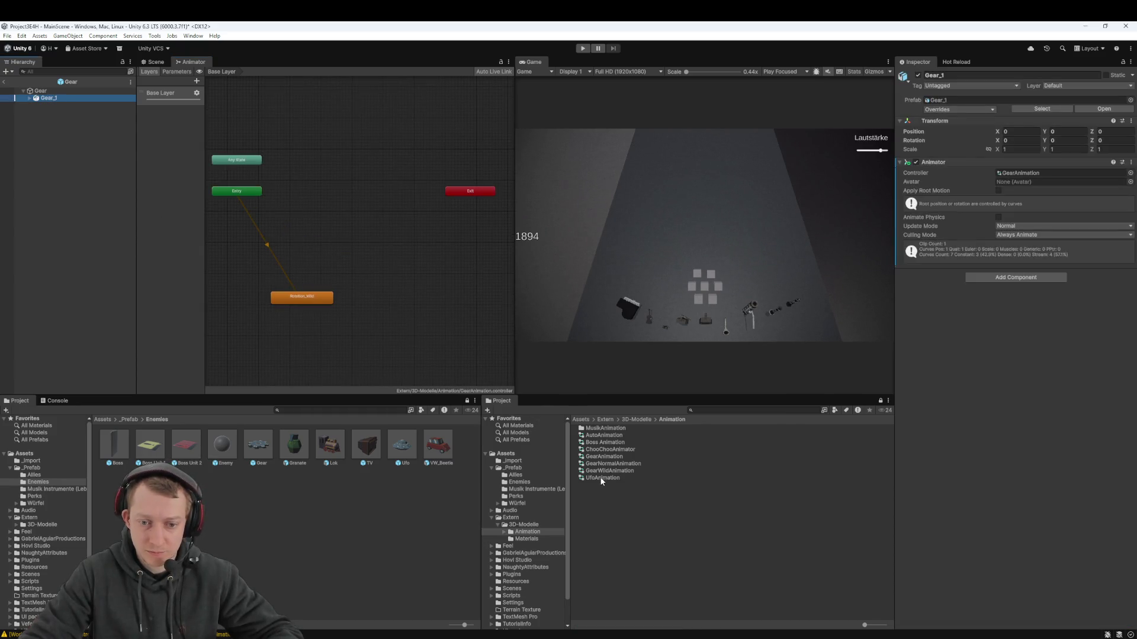
left_click_drag(618, 471, 1029, 182)
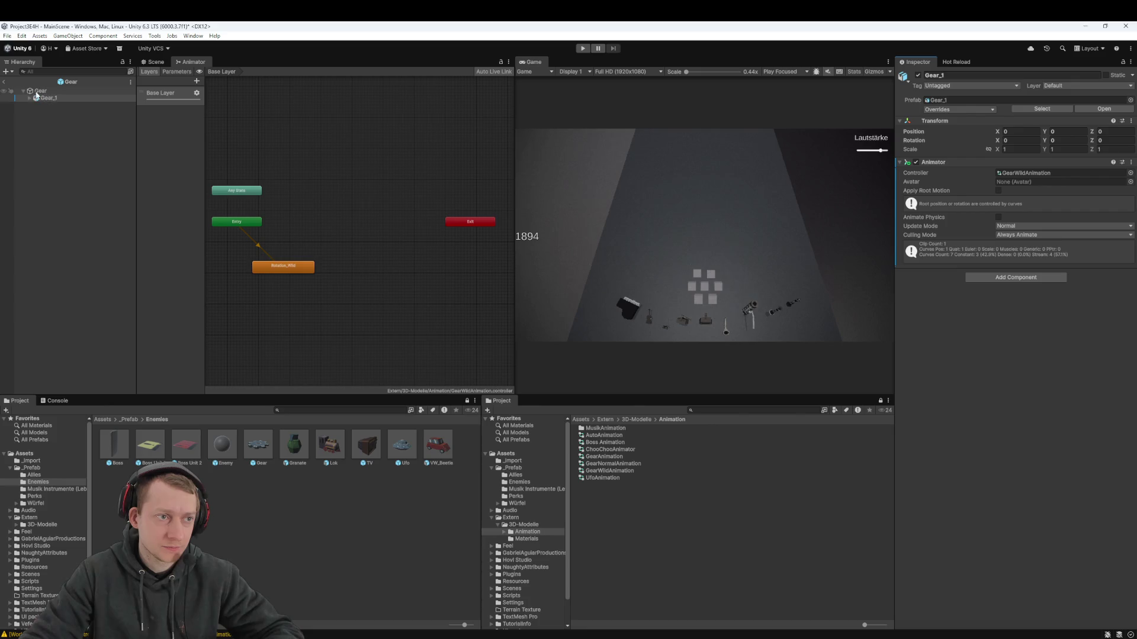
Exit prefab mode and drag a Gear instance into the main scene
left_click(3, 81)
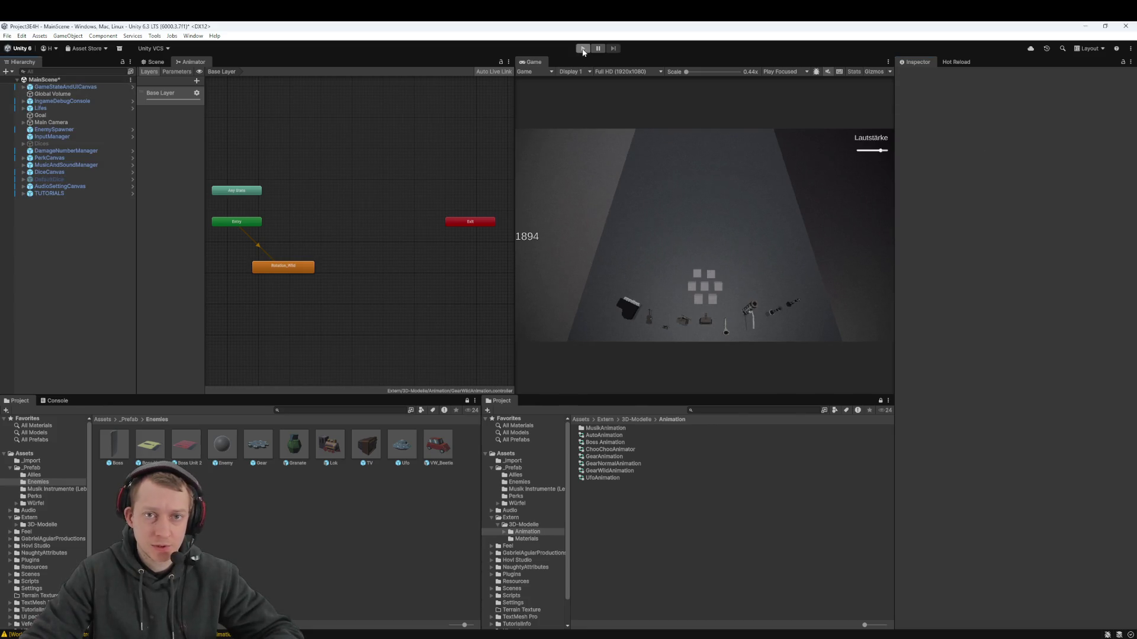
left_click(157, 62)
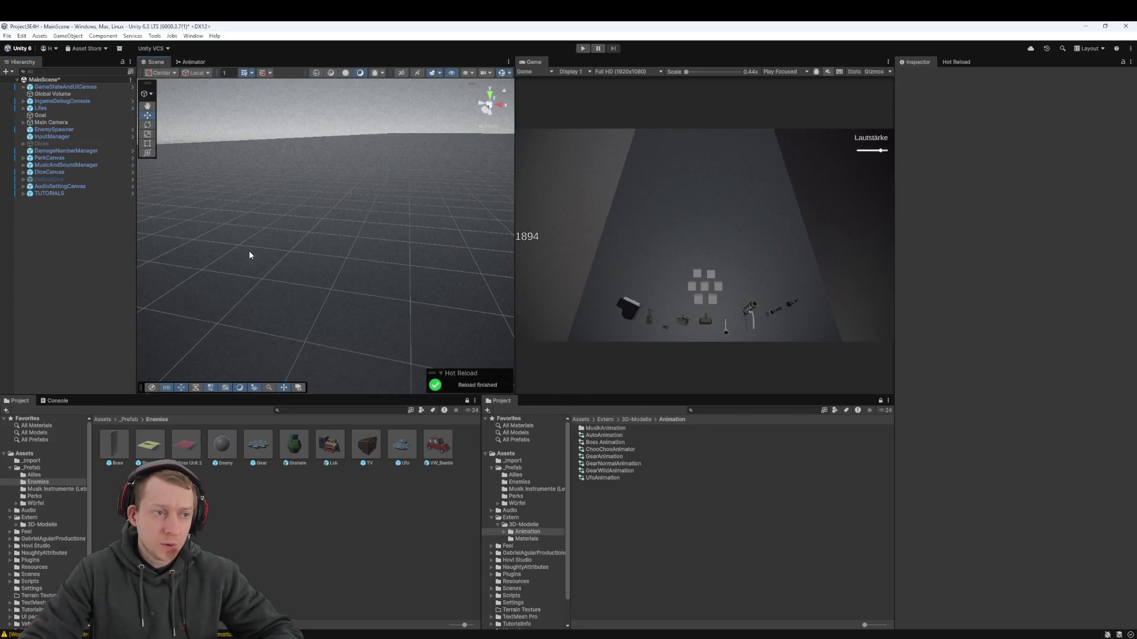
mouse_move(258, 444)
left_mouse_down()
mouse_move(267, 288)
mouse_move(248, 201)
left_mouse_up()
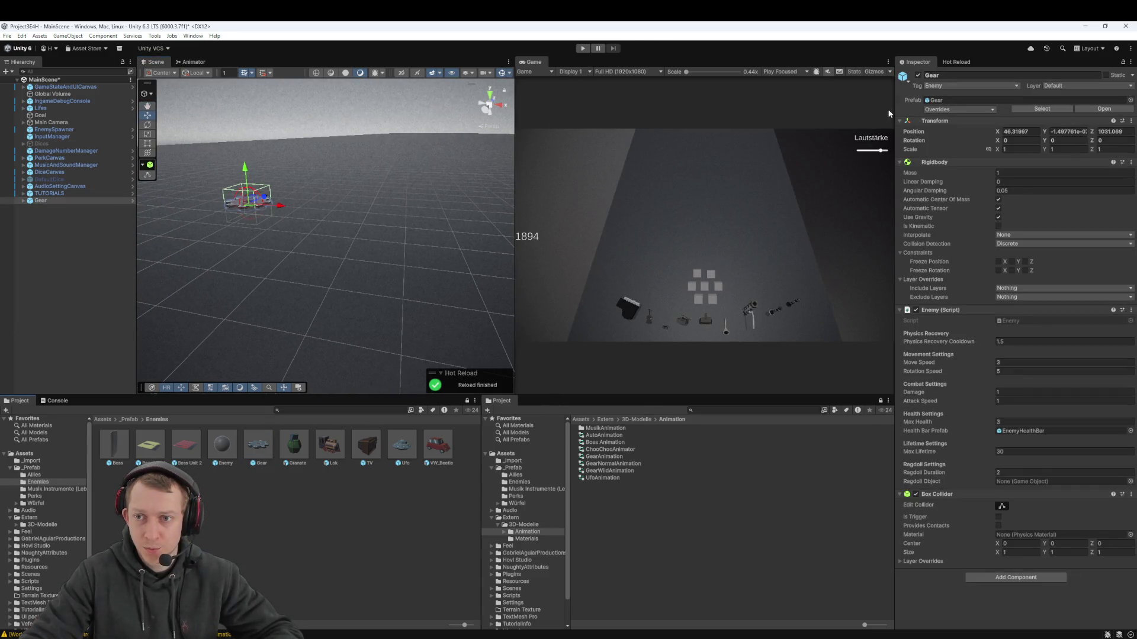
left_click(927, 110)
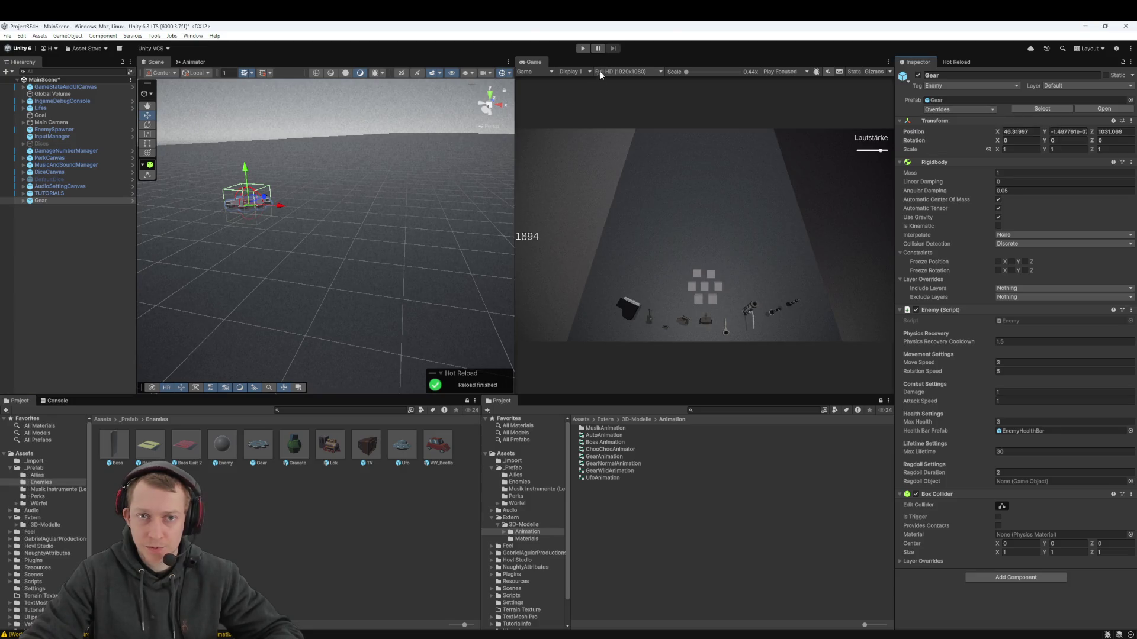
Run a short play test with the Gear enemy, then stop it
left_click(582, 48)
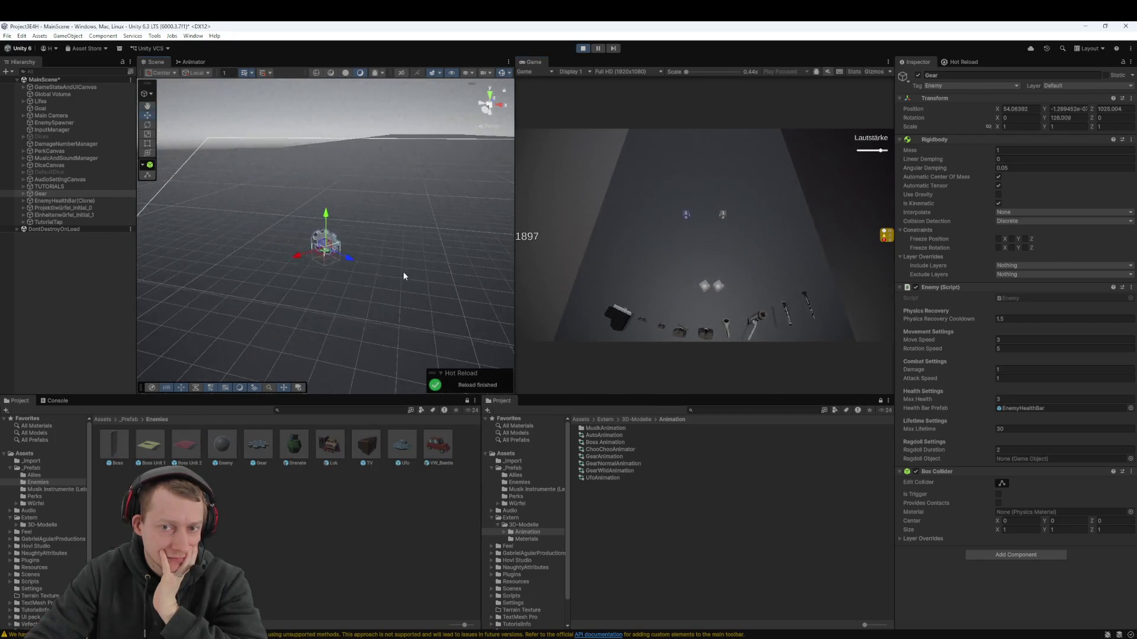
left_click(583, 48)
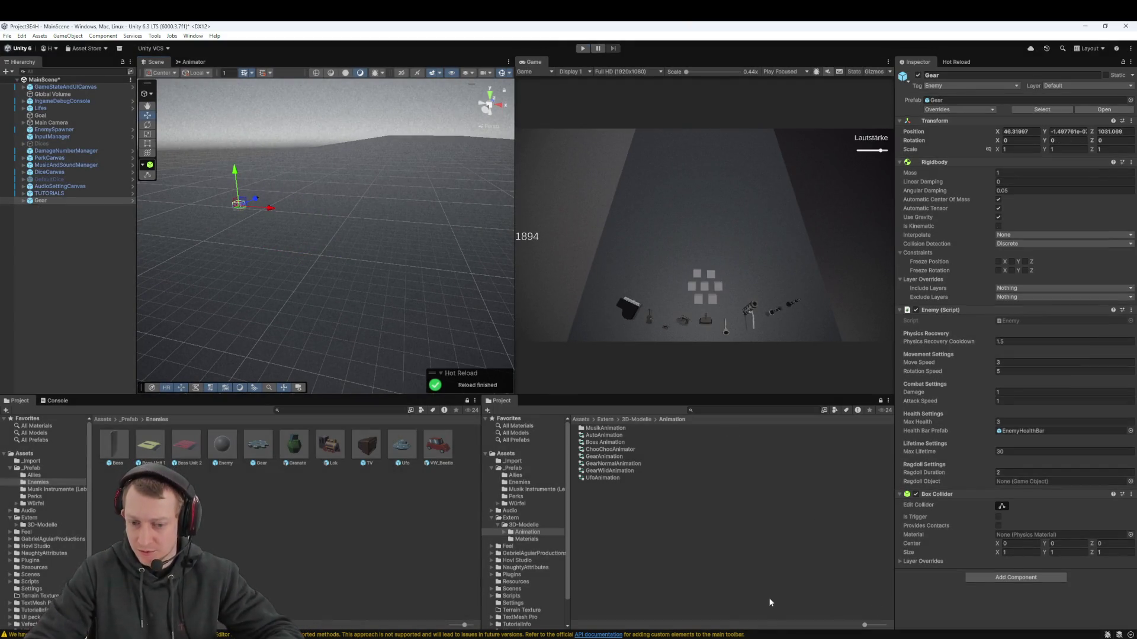
left_click(791, 602)
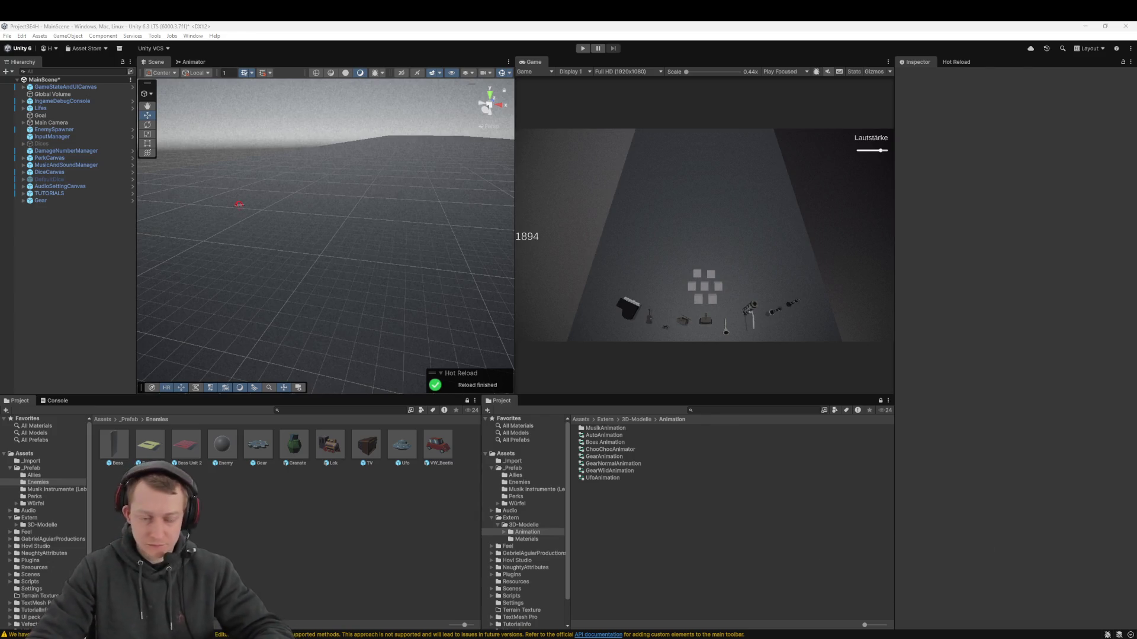
key("shift+super+s")
left_click_drag(237, 424, 462, 477)
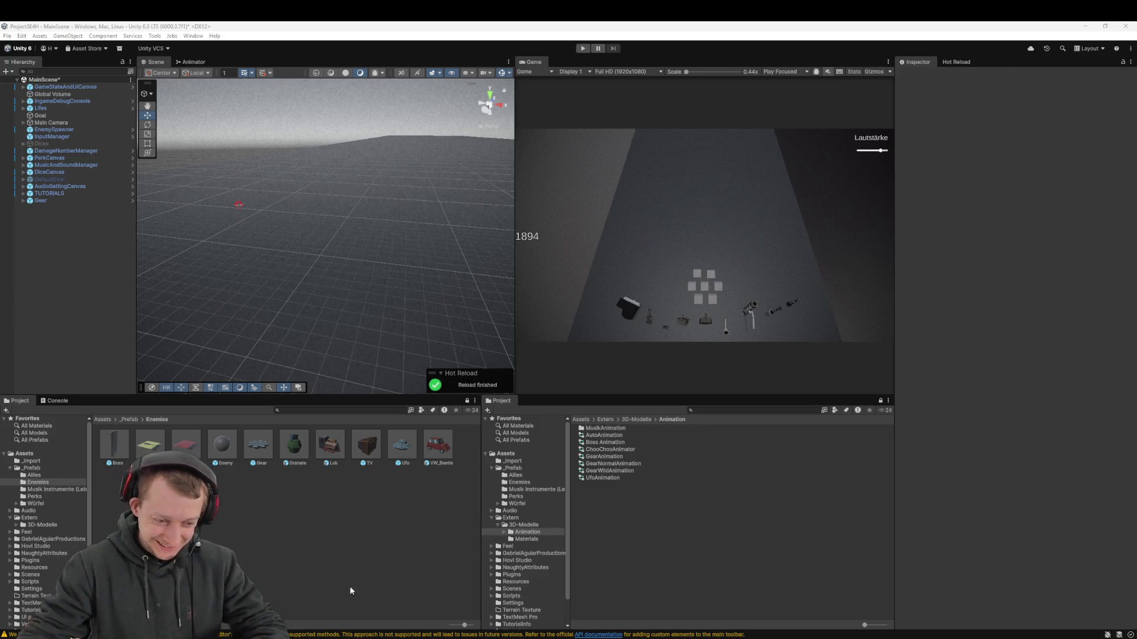
key("alt+Tab")
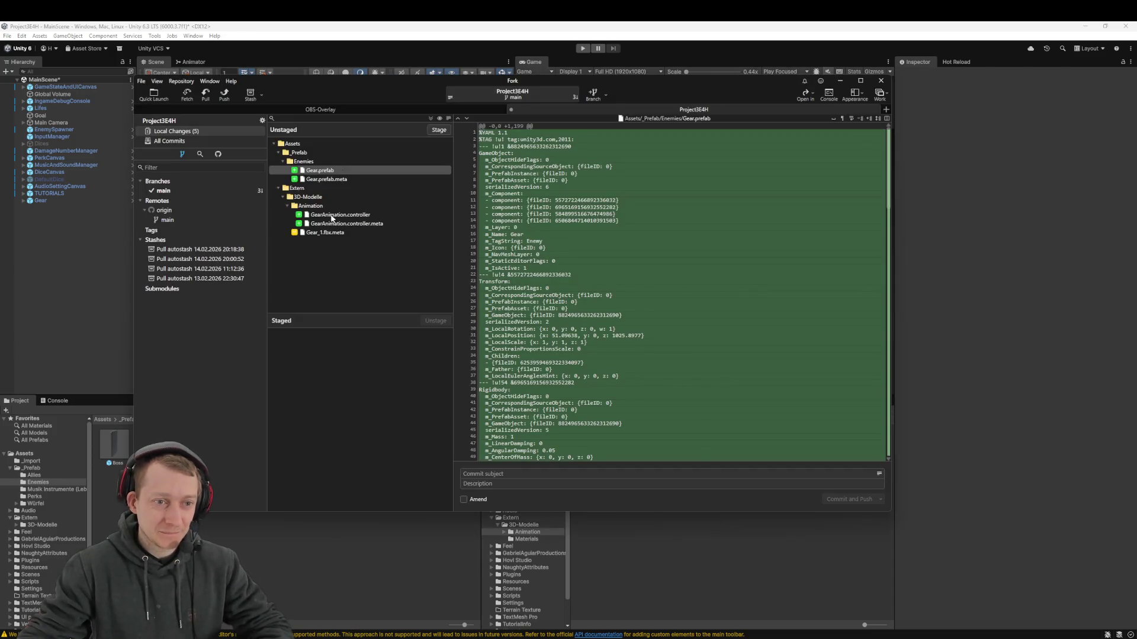
Stage all changed Gear files, then fetch and pull the latest origin/main
left_click(340, 214)
key("ctrl+a")
left_click_drag(340, 214, 359, 398)
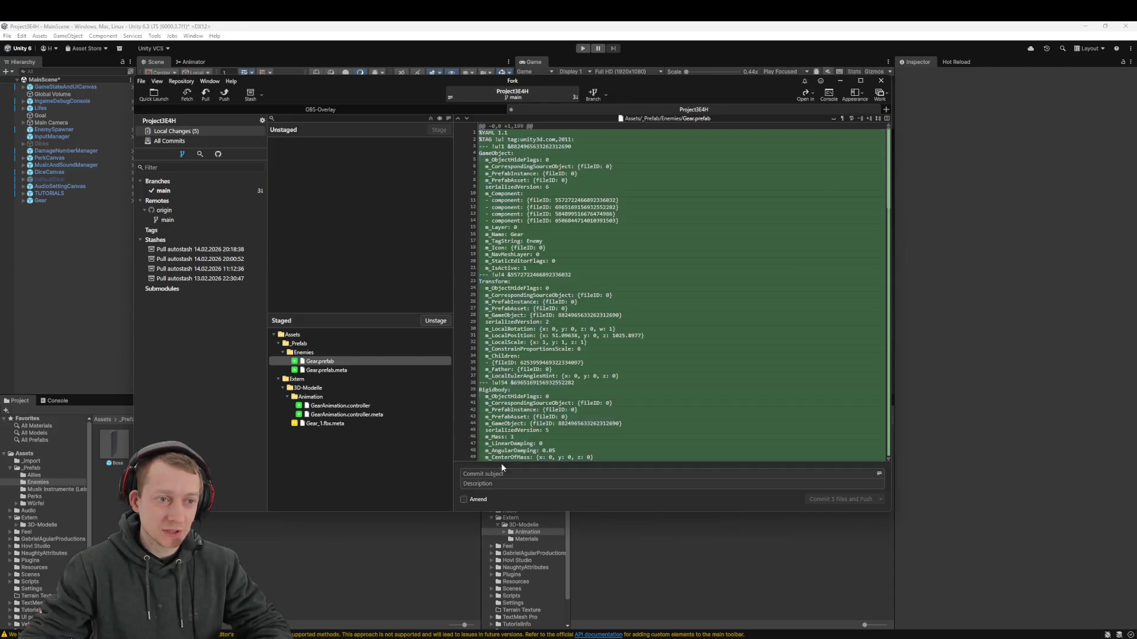
left_click(188, 94)
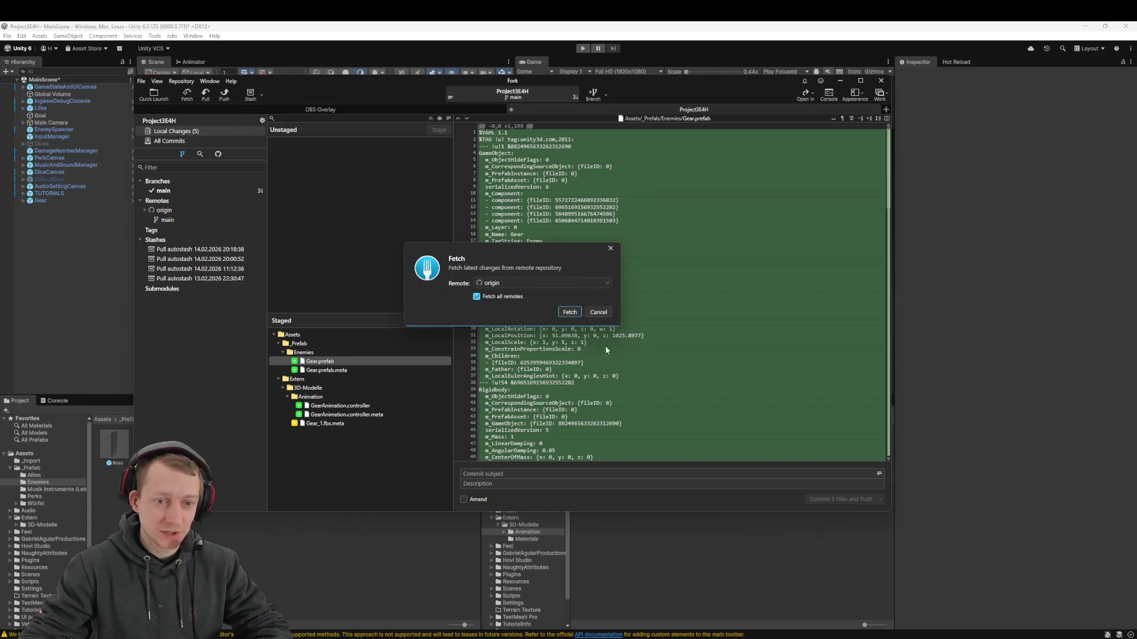
left_click(570, 313)
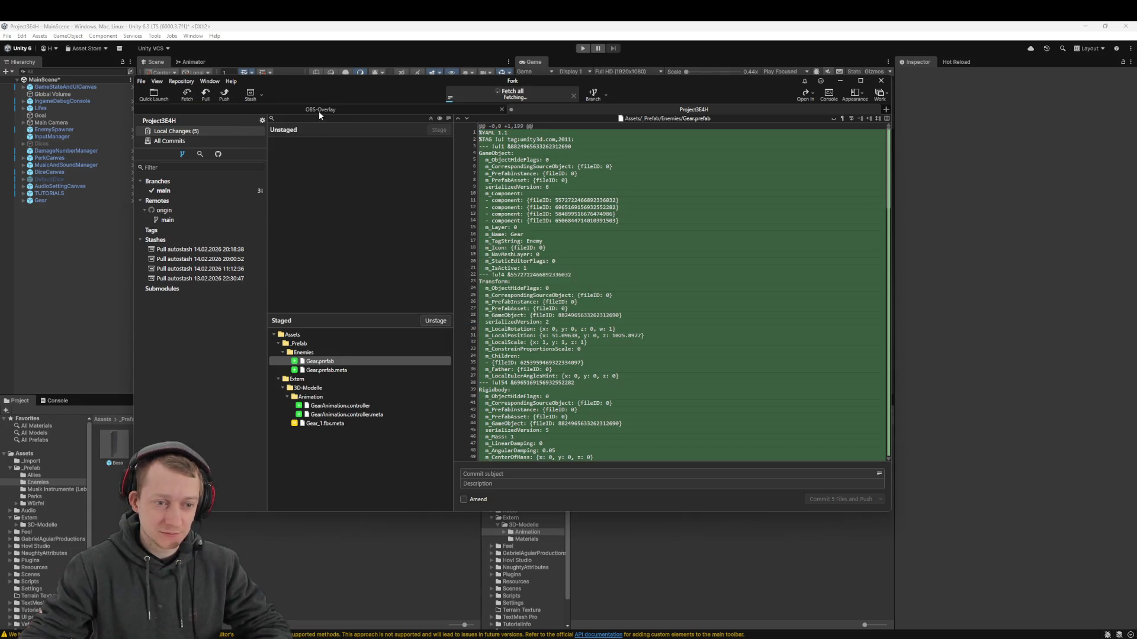
left_click(206, 94)
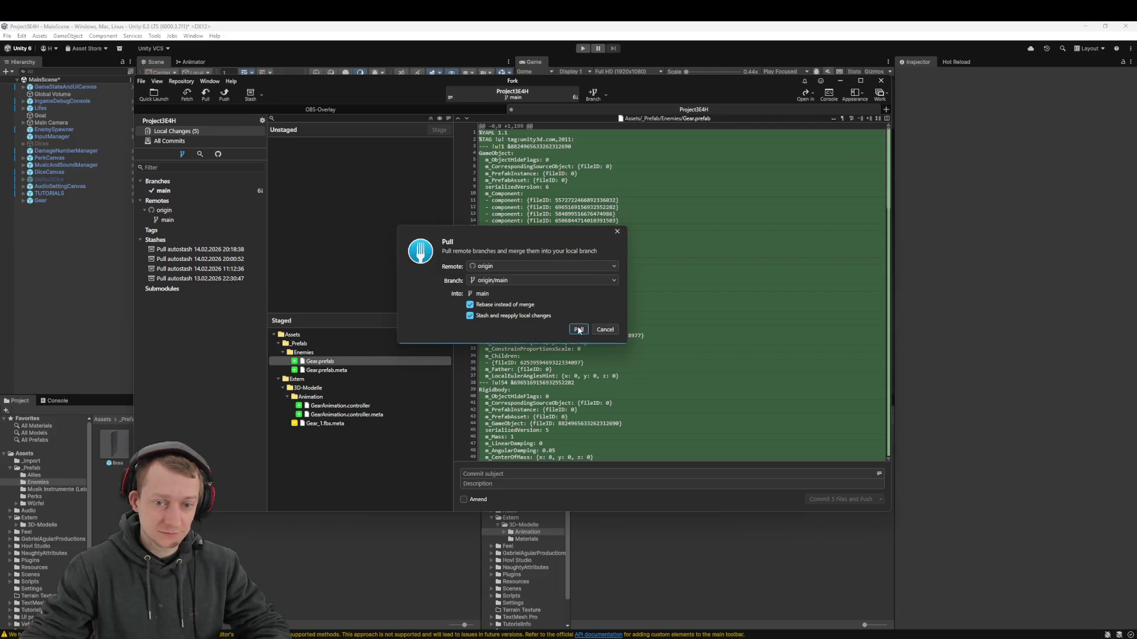
left_click(579, 329)
Commit as 'feat: add gear unit type', push, and show main's history
left_click(535, 470)
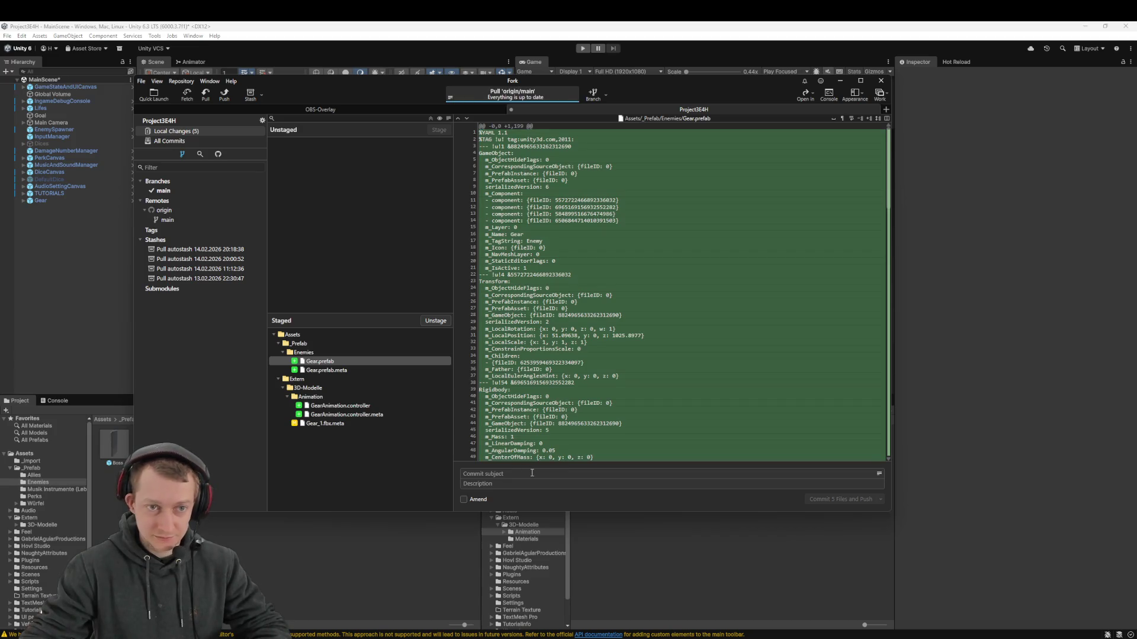
type("feat: add gear unit type")
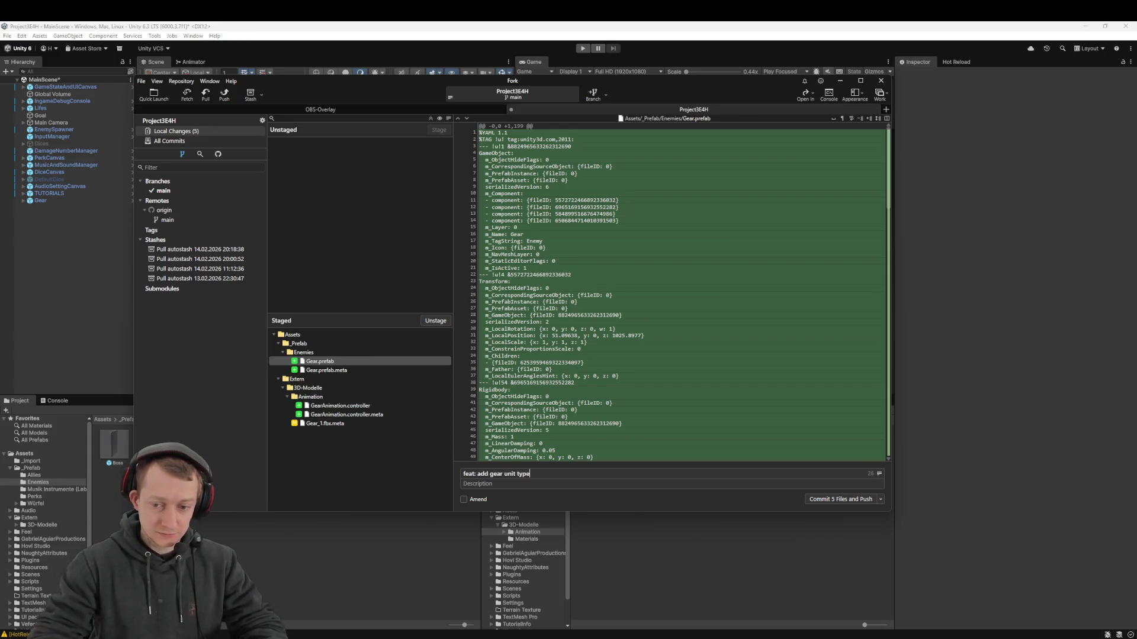
key("ctrl+Return")
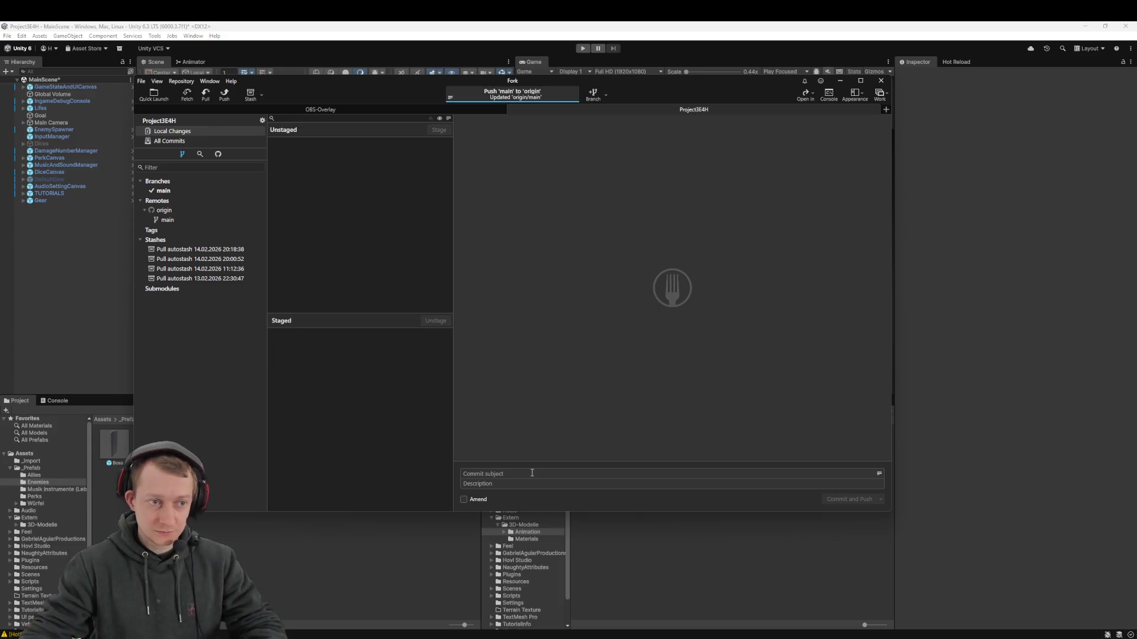
left_click(179, 190)
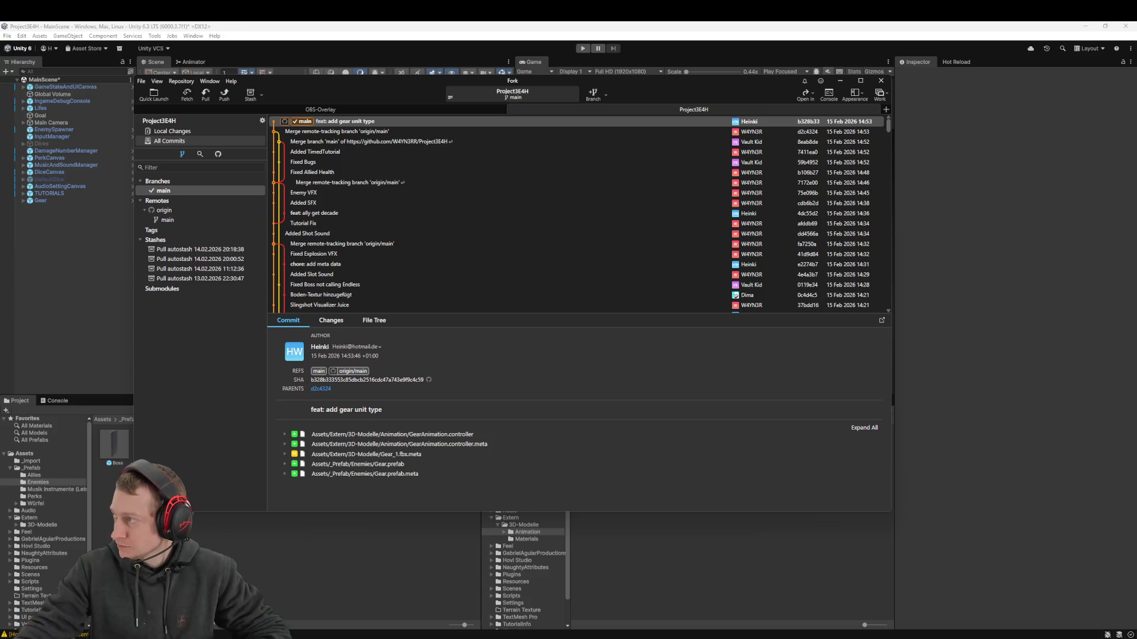
Switch from Fork to JetBrains Rider
key("alt+Tab")
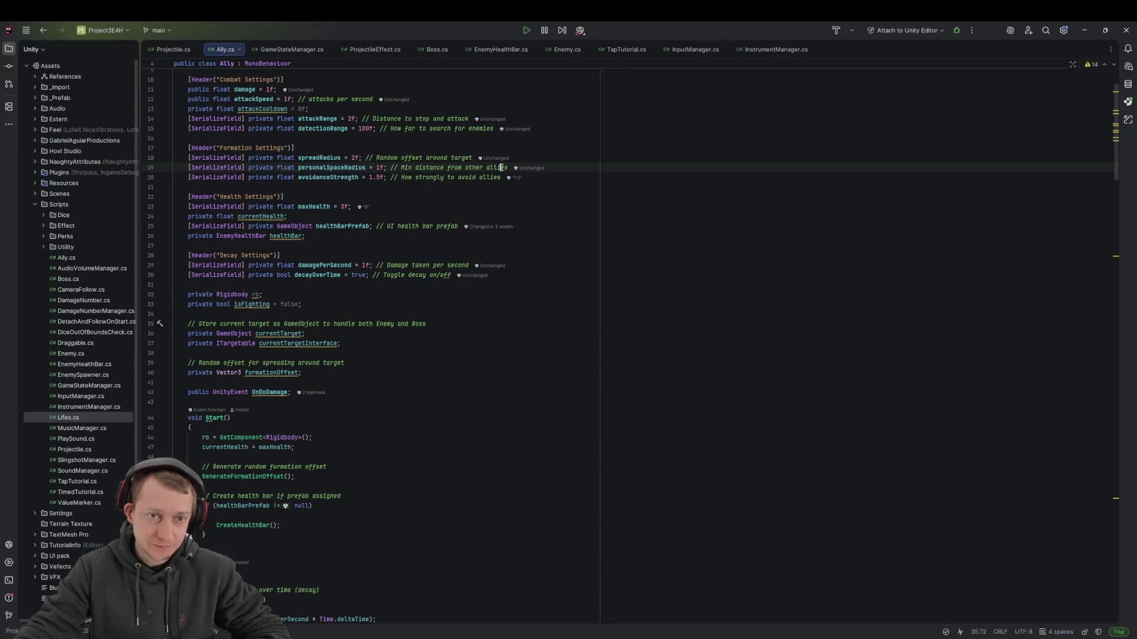
Find and open EnemySpawner.cs using Rider's file search
key("ctrl+shift+t")
type("EnemySpwa")
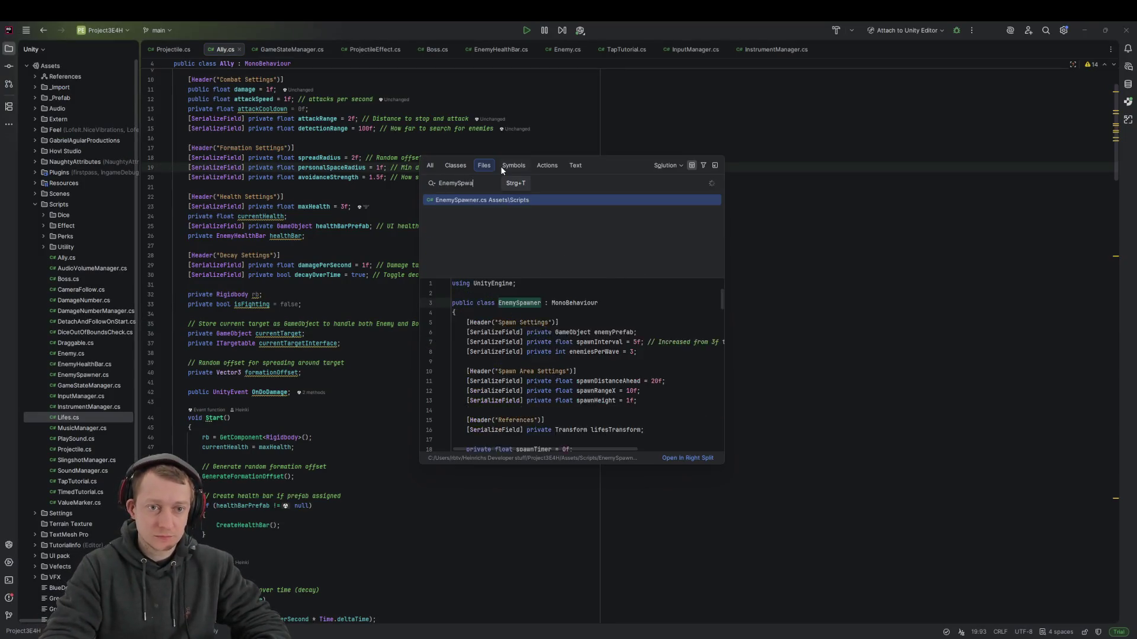
key("BackSpace")
key("BackSpace")
key("BackSpace")
type("Nee")
key("BackSpace")
key("BackSpace")
key("BackSpace")
type("EnemySpwa")
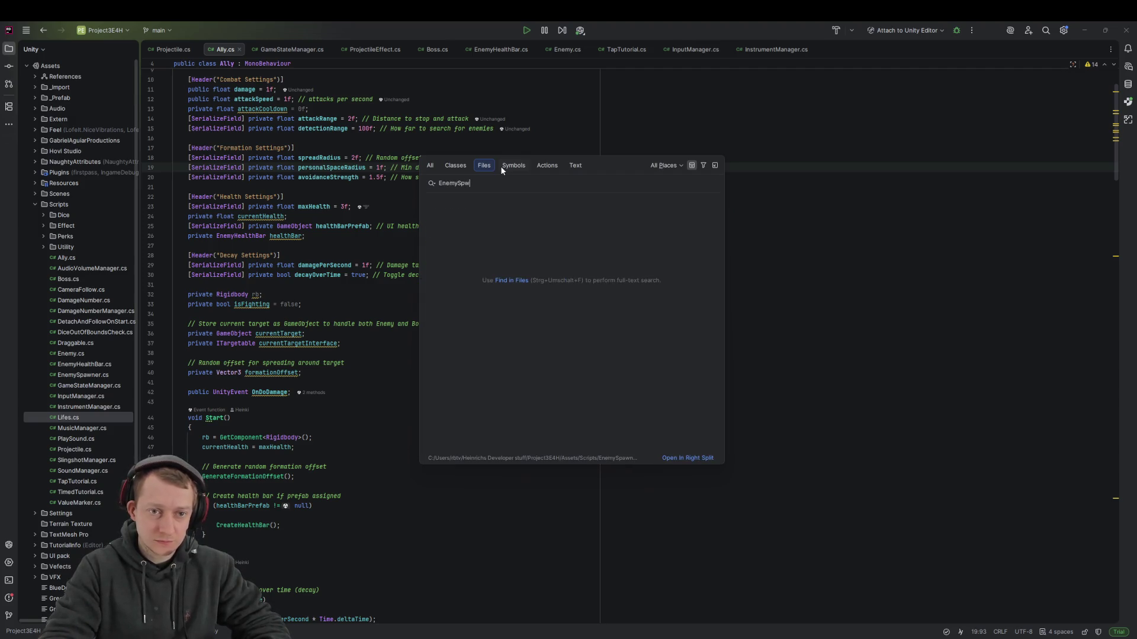
key("Return")
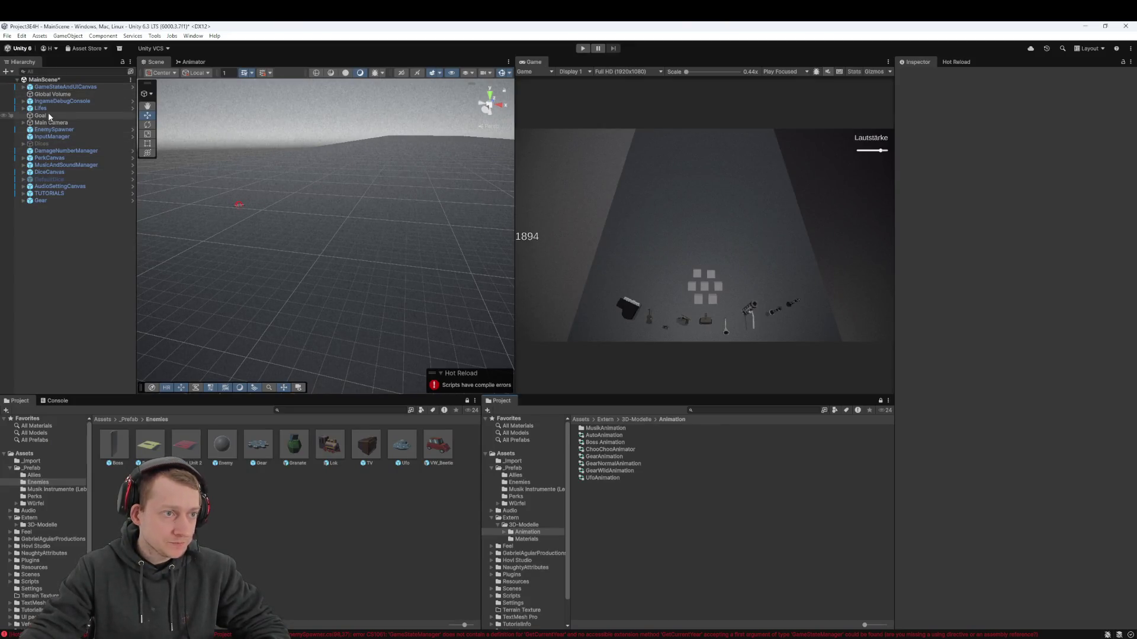
Select EnemySpawner, recompile through Hot Reload, and reload the externally modified scene
left_click(59, 130)
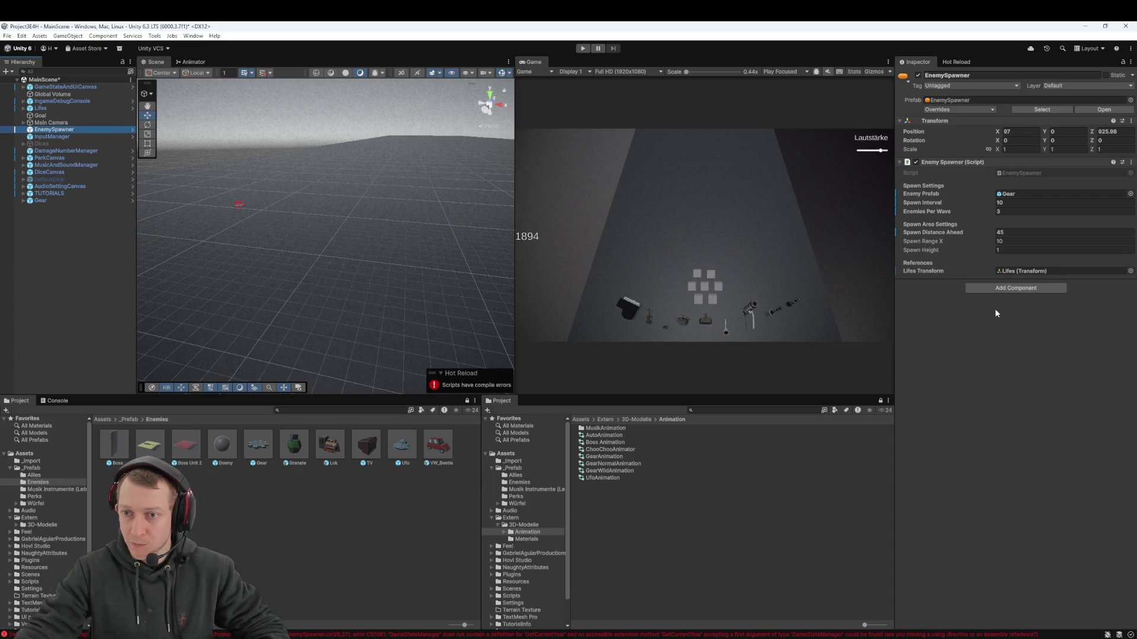
left_click(949, 64)
left_click(1069, 119)
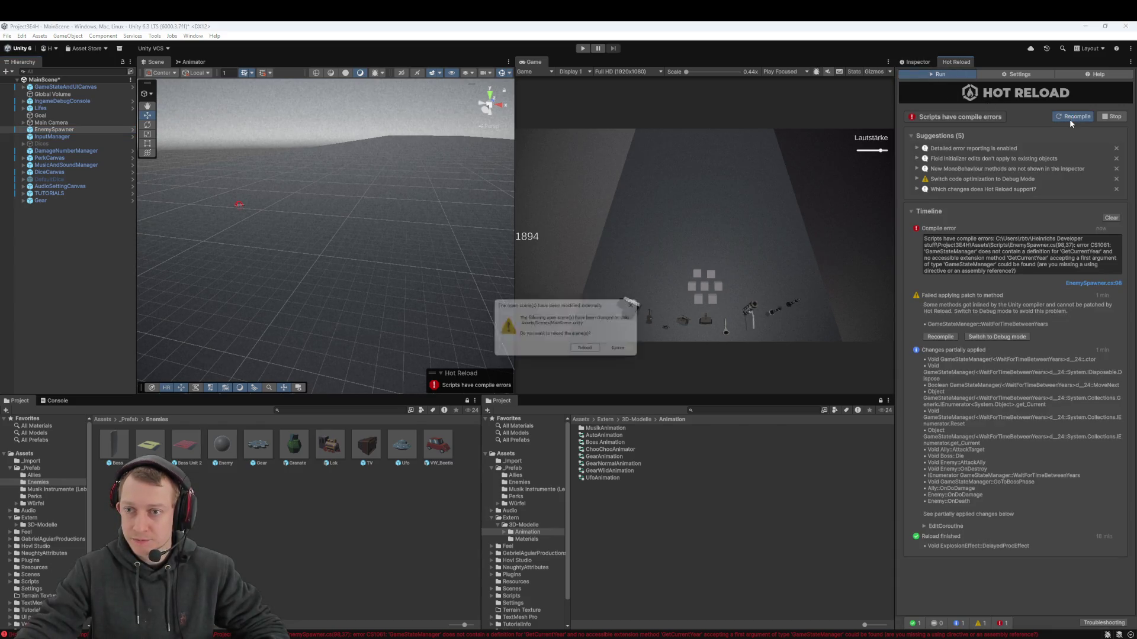
left_click(596, 352)
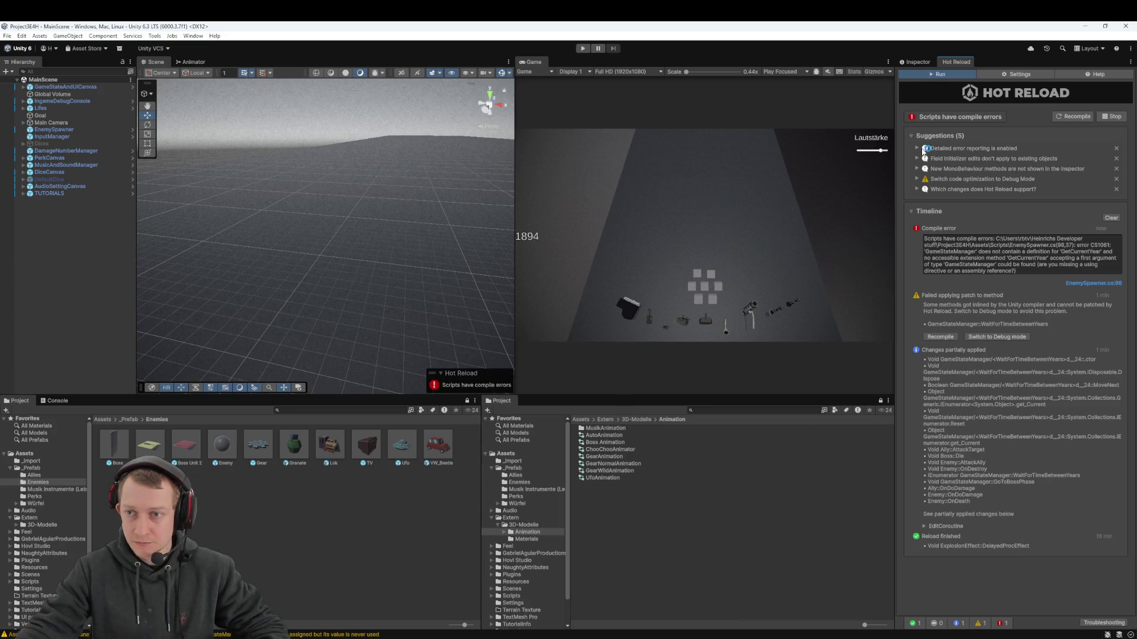
Open the GetCurrentYear CS1061 error from the Console at line 99 in Rider
left_click(58, 401)
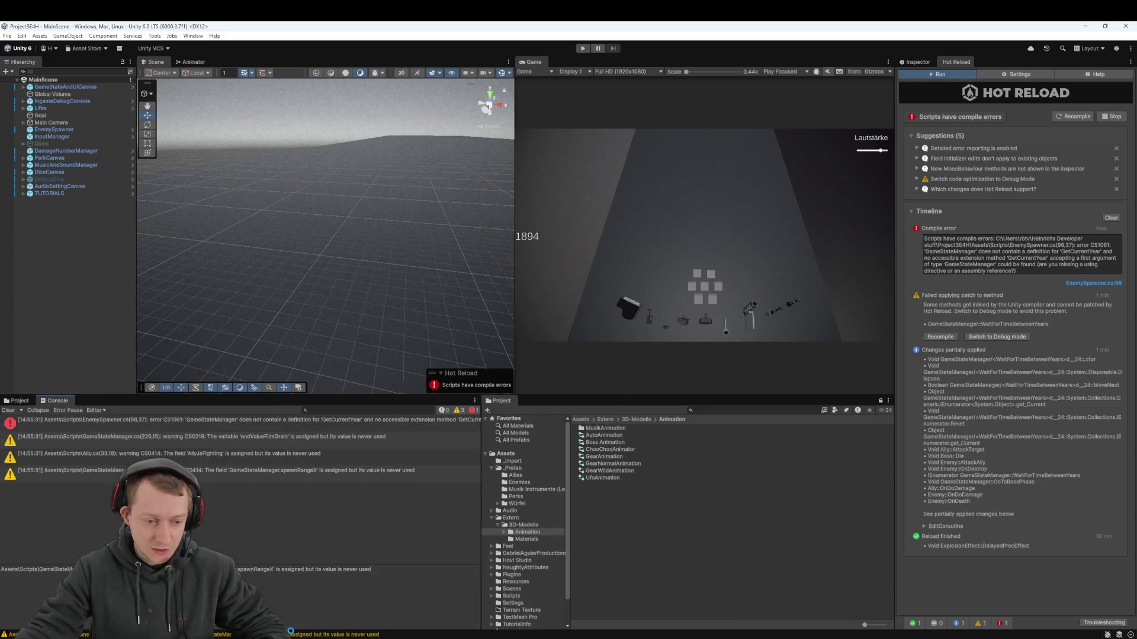
double_click(175, 426)
left_click(407, 290)
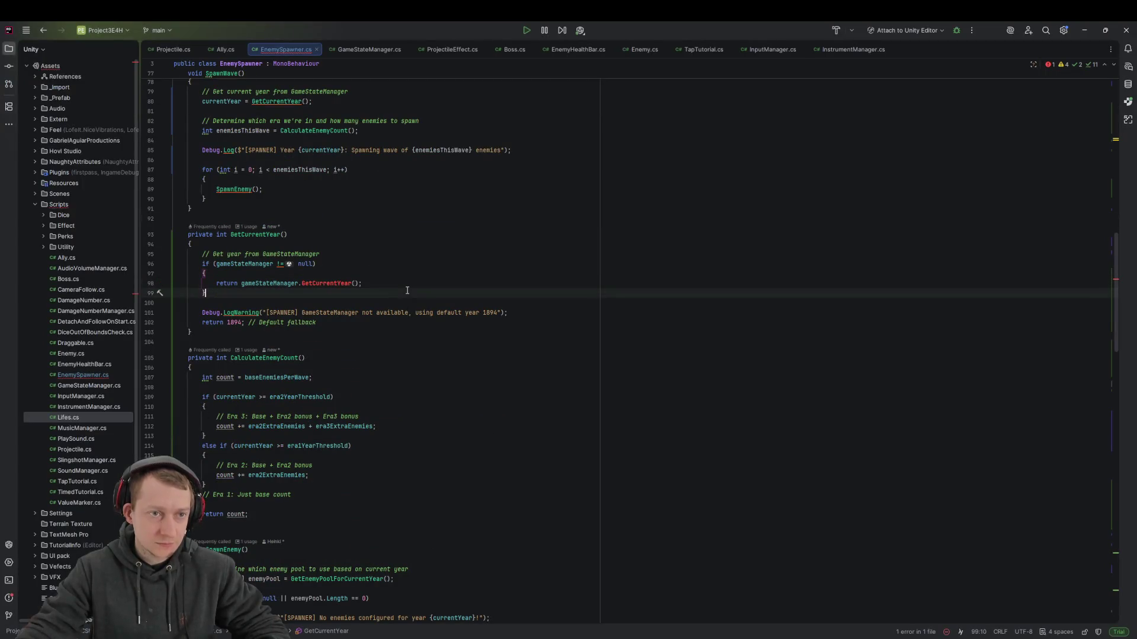
Open GameStateManager.cs and insert a GetCurrentYear() method after GoToPhaseThreeLerp
left_click(380, 283)
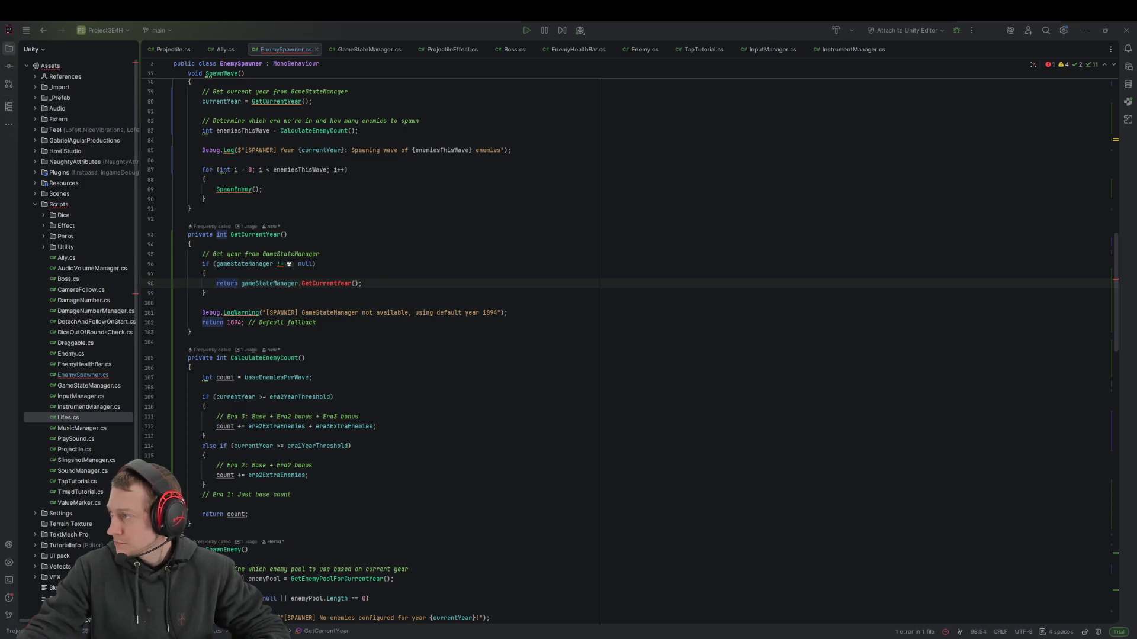
left_click(516, 266)
key("ctrl+shift+n")
type("GameSt")
key("Return")
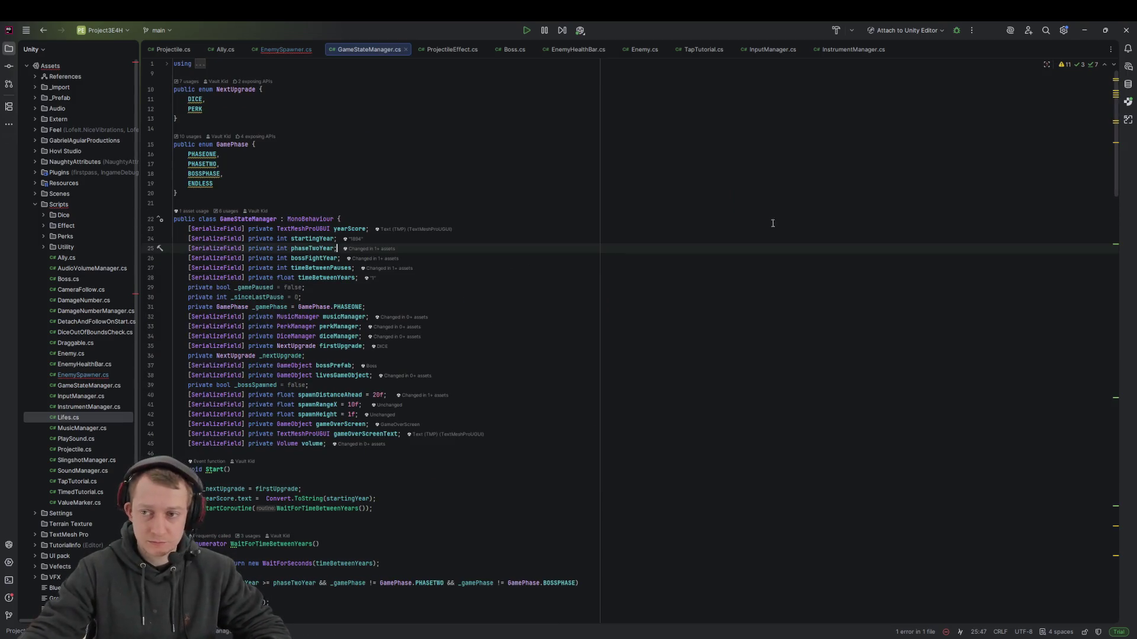
scroll(775, 224, "down", 20)
scroll(306, 272, "down", 15)
left_click(220, 552)
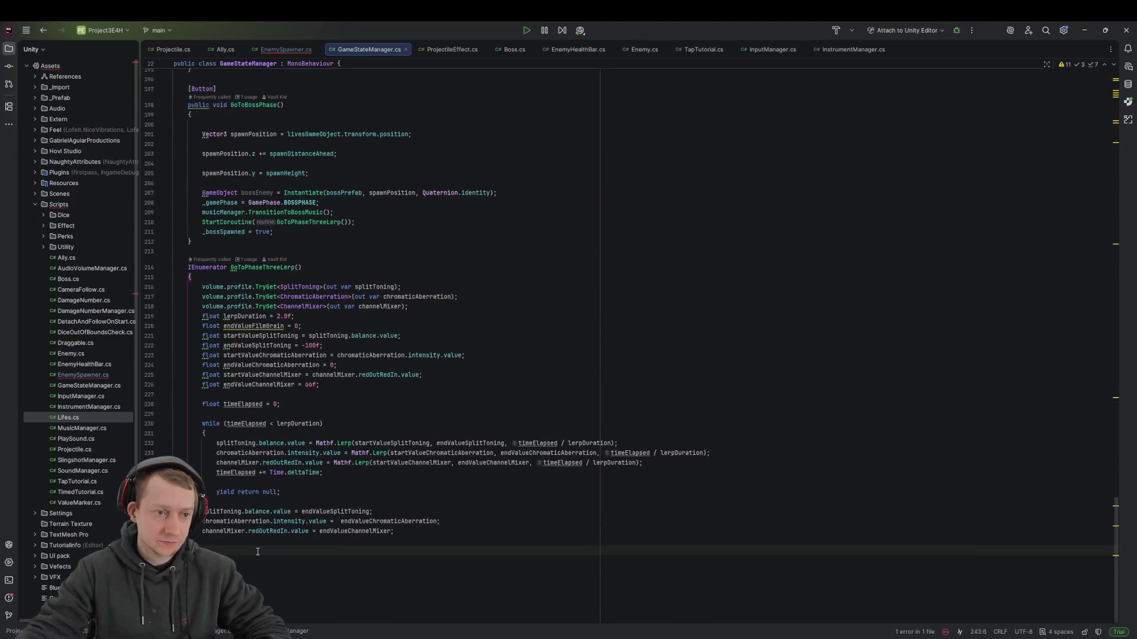
key("Return")
key("ctrl+v")
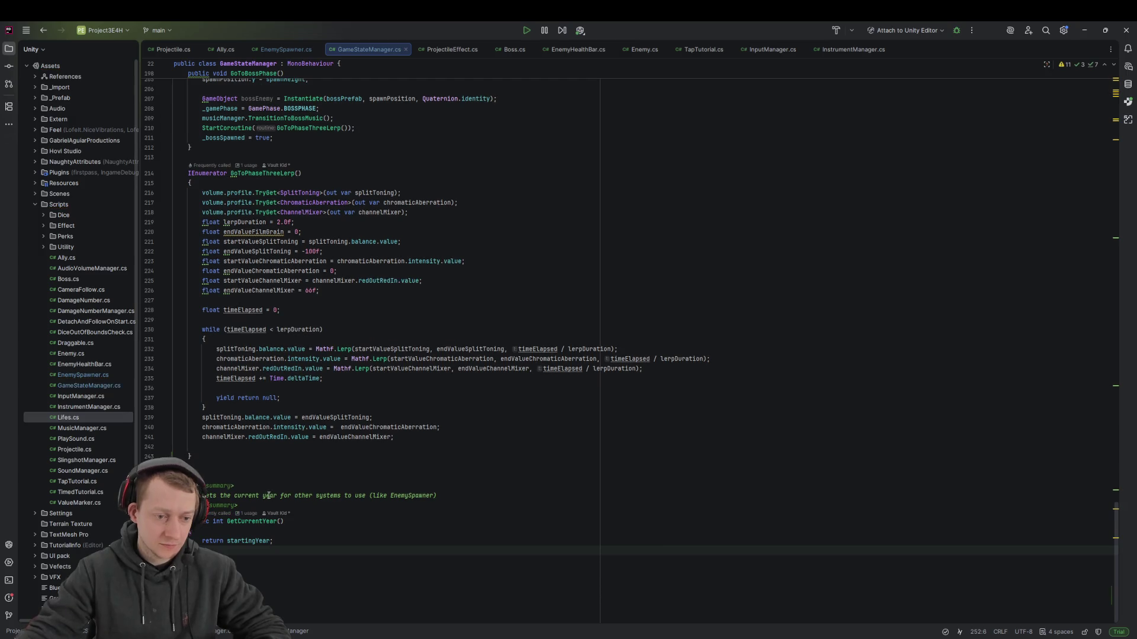
Verify EnemySpawner's GetCurrentYear call resolves to the new method, then return to Unity
key("ctrl+Tab")
left_click(416, 390)
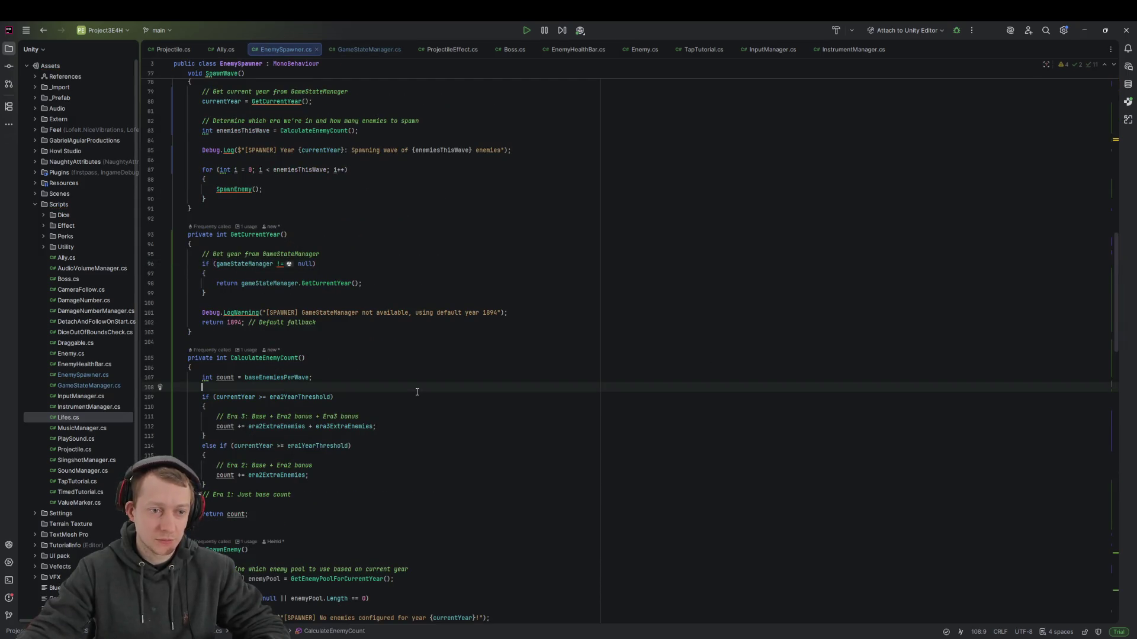
left_click(331, 284, "ctrl")
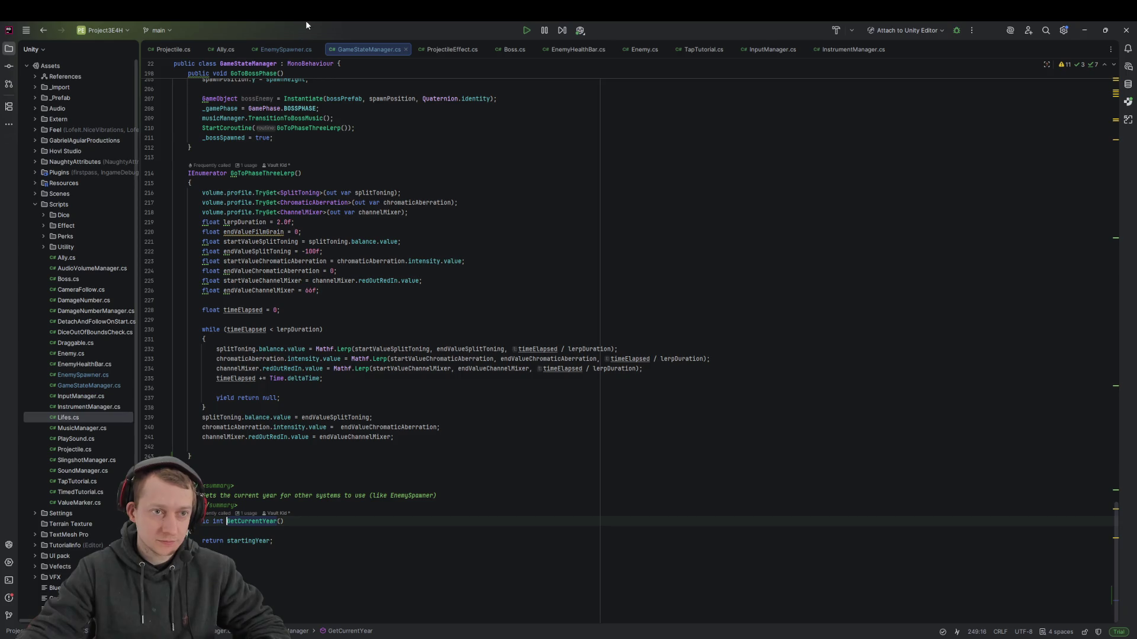
left_click(285, 49)
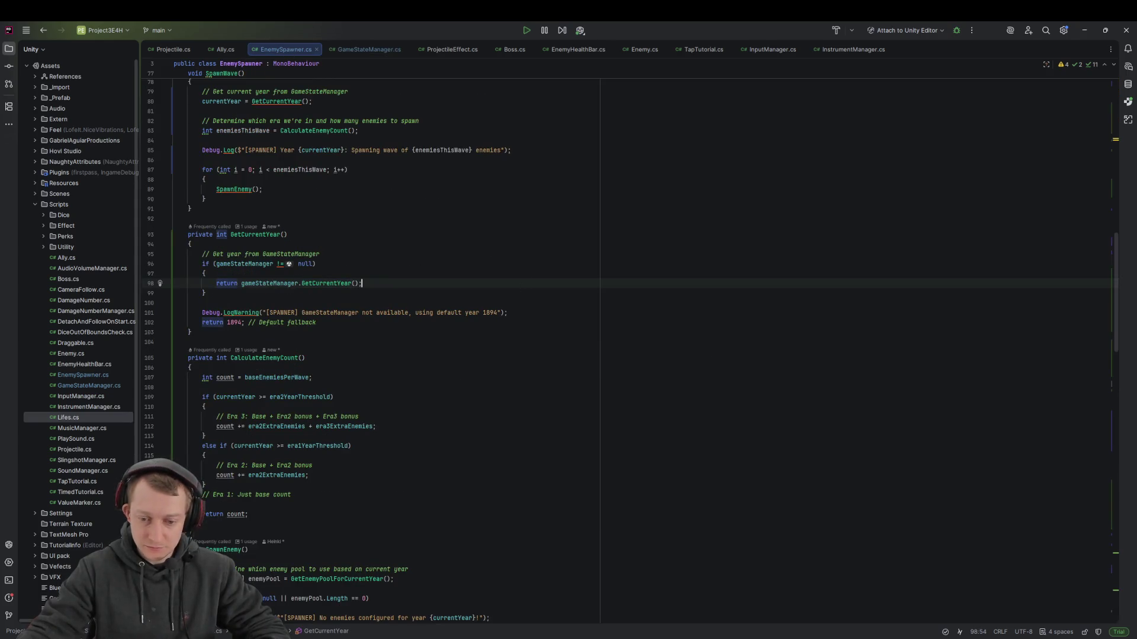
key("alt+Tab")
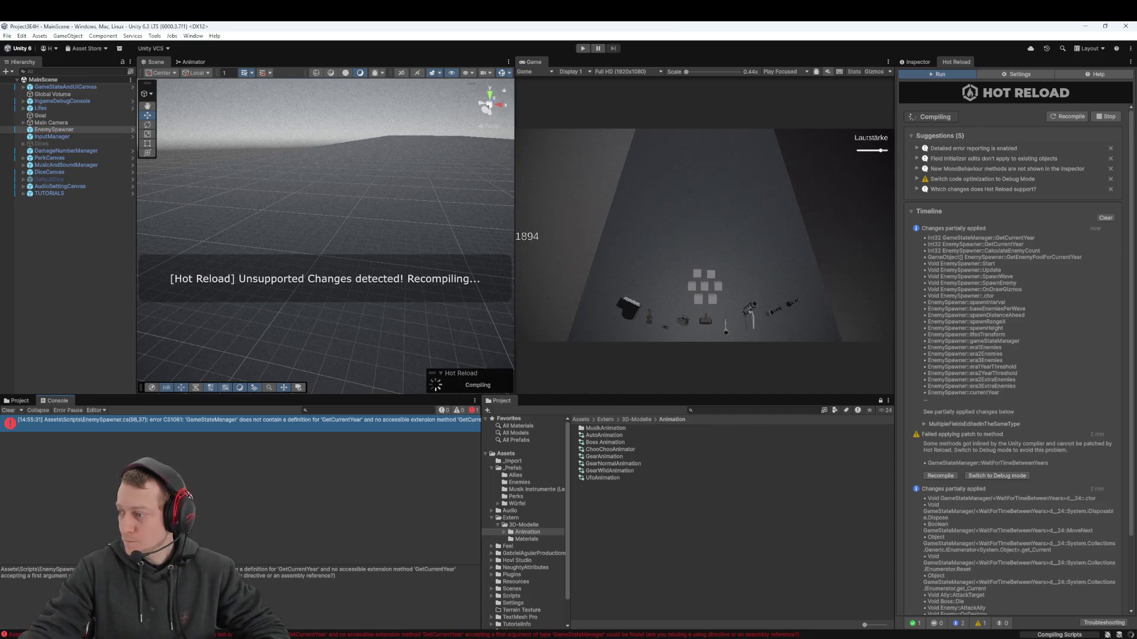
Inspect GameStateAndUICanvas and EnemySpawner's new Era 1–3 enemy lists, then show the Enemies prefab folder
left_click(917, 63)
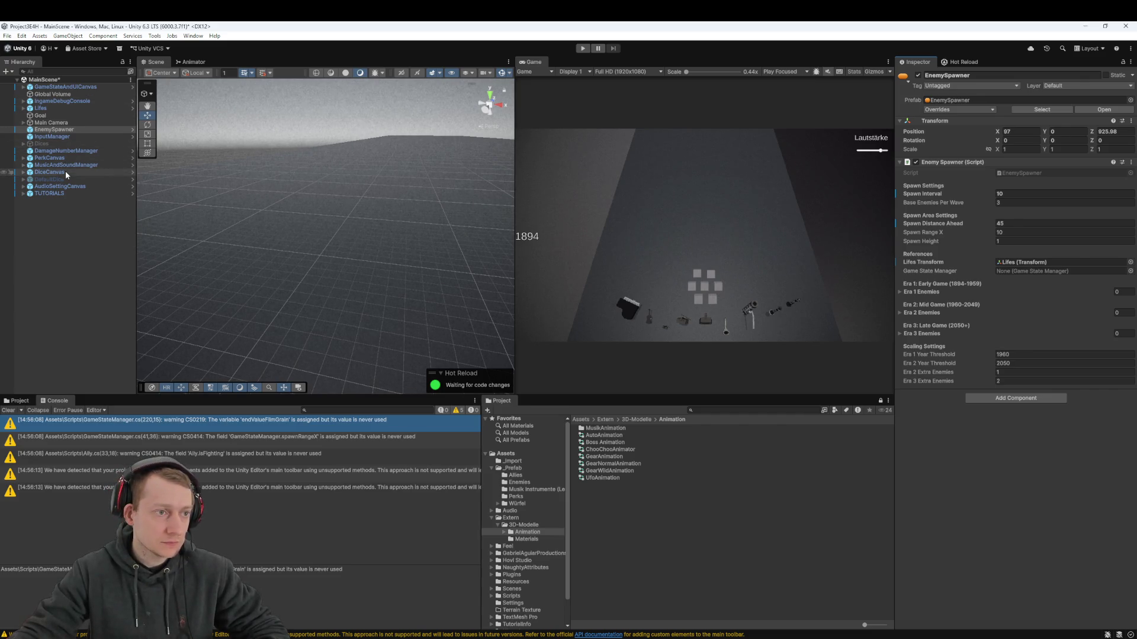
left_click(72, 88)
left_click(23, 87)
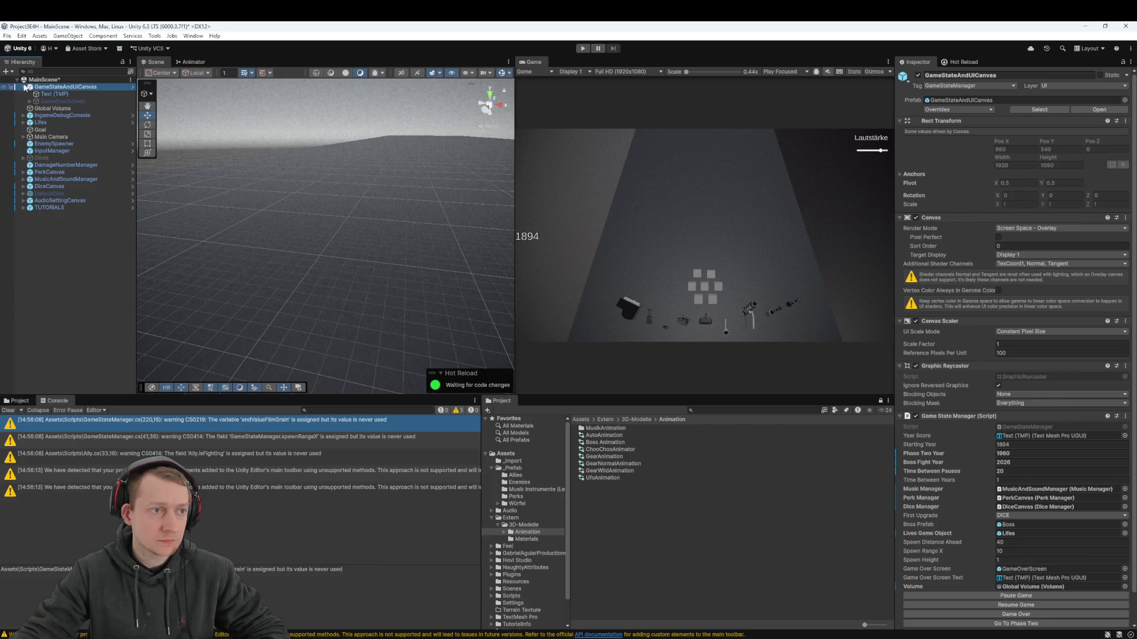
left_click(23, 86)
left_click(61, 231)
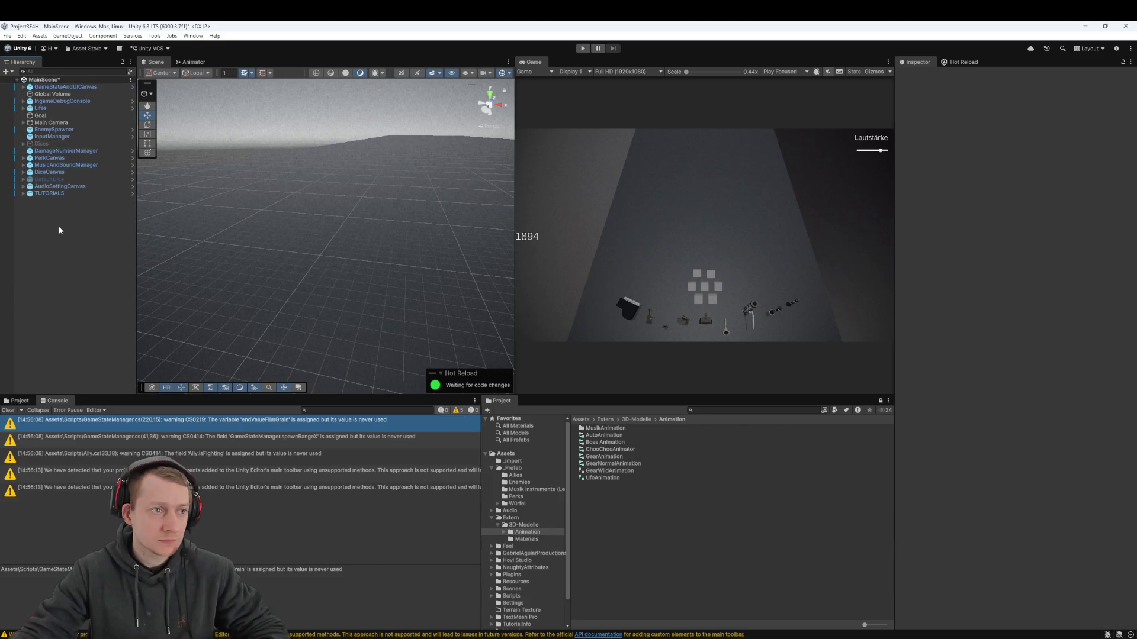
left_click(70, 131)
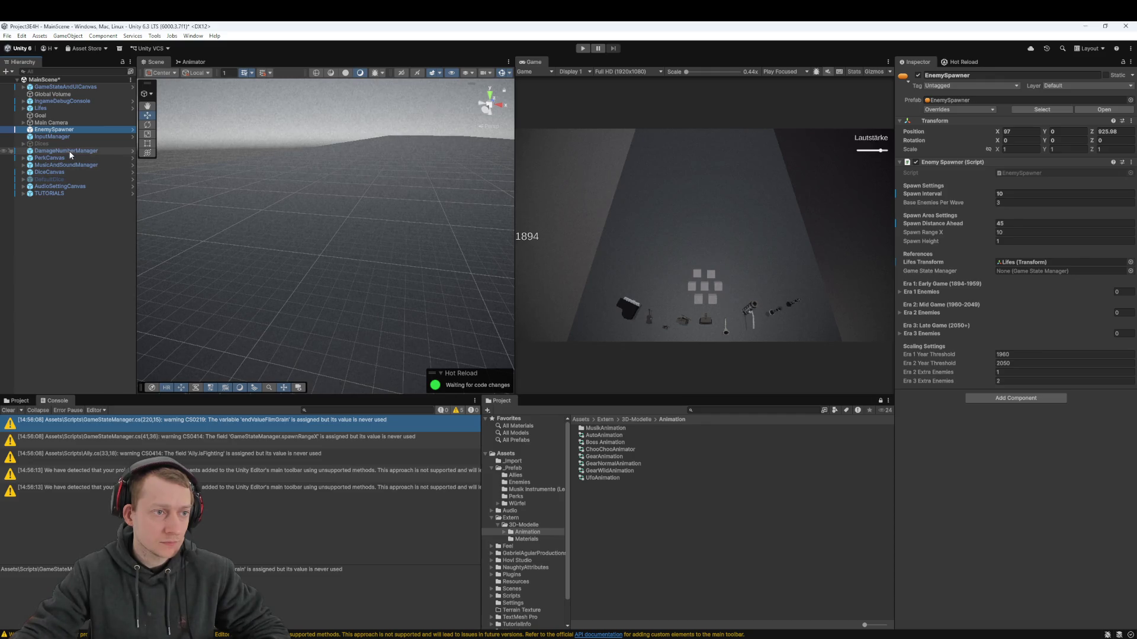
left_click(31, 402)
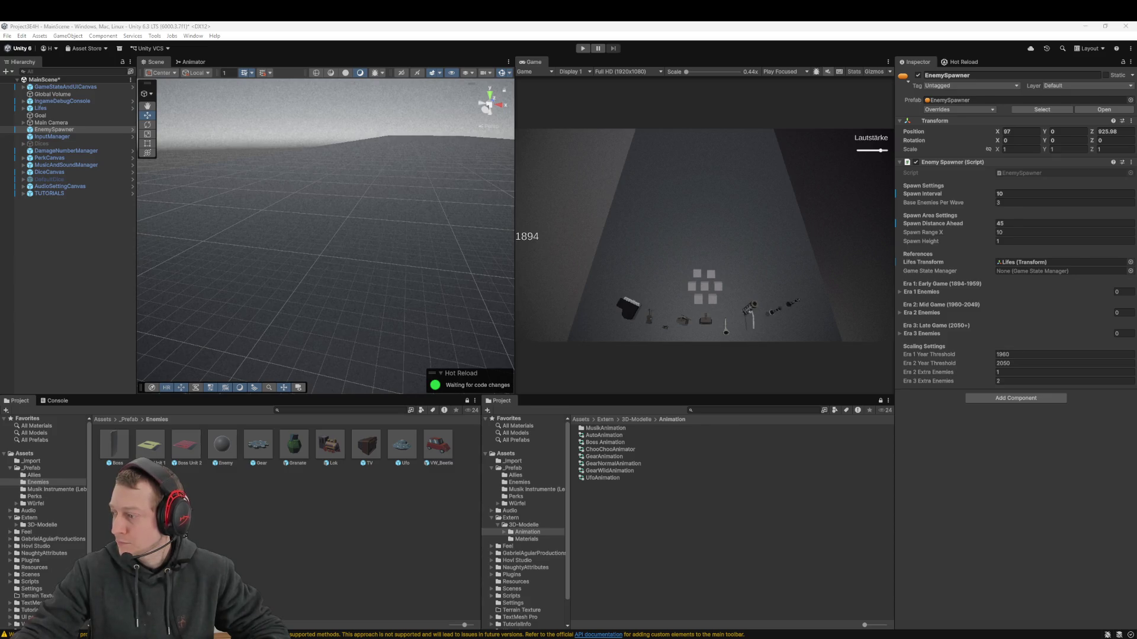
left_click(342, 471)
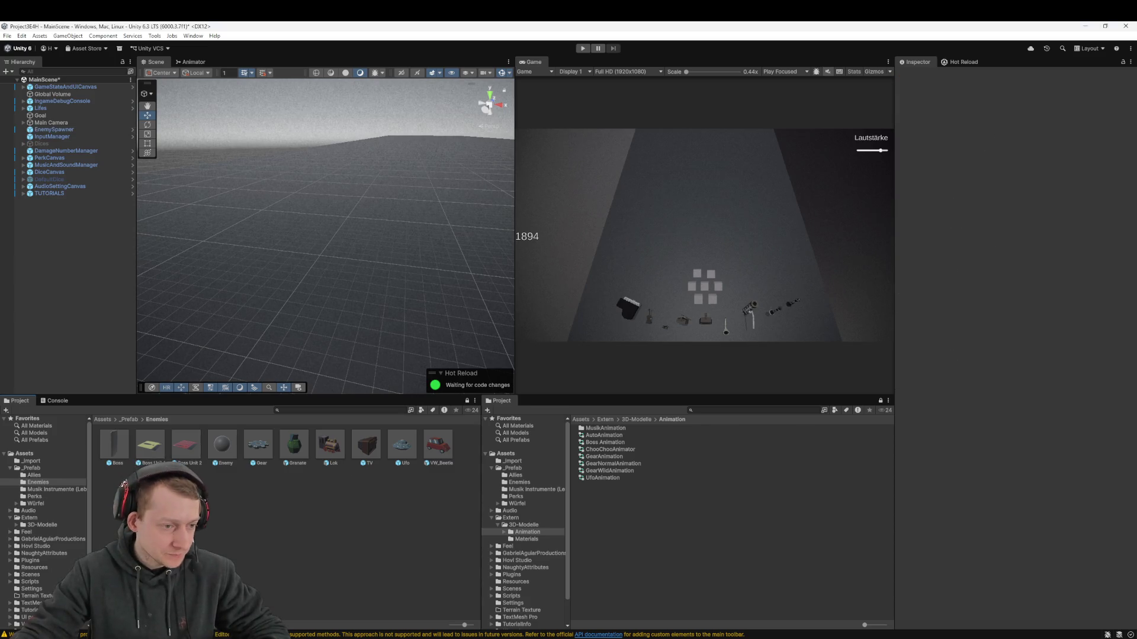
Open the Scripts folder, find GameStateAndUICanvas with a 'GameState' hierarchy search, then clear the filter
left_click(105, 420)
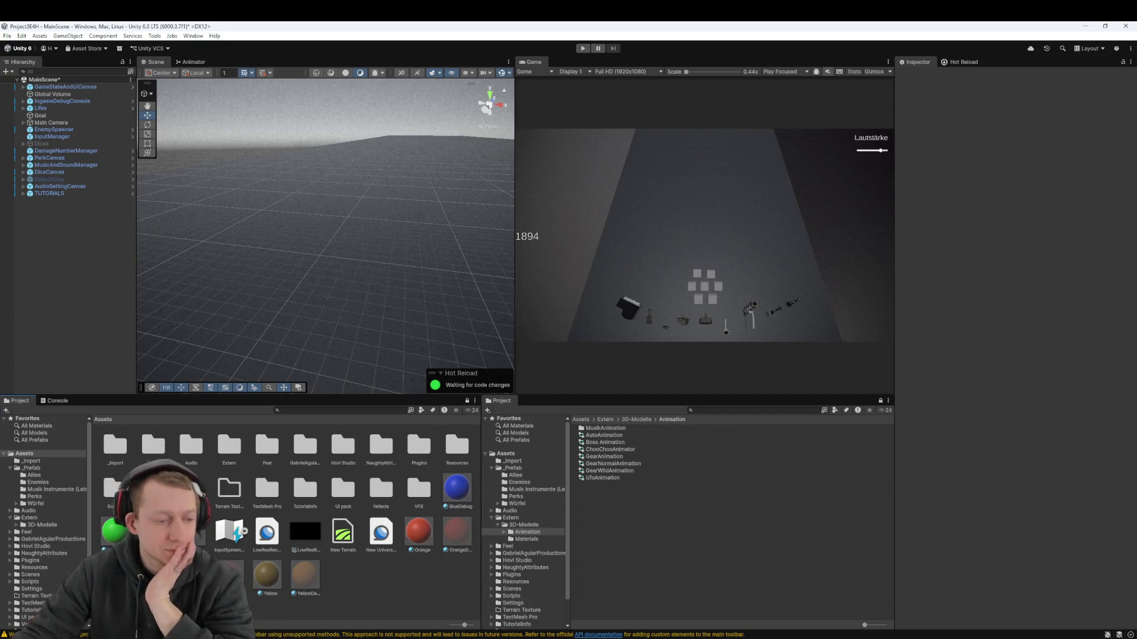
double_click(113, 487)
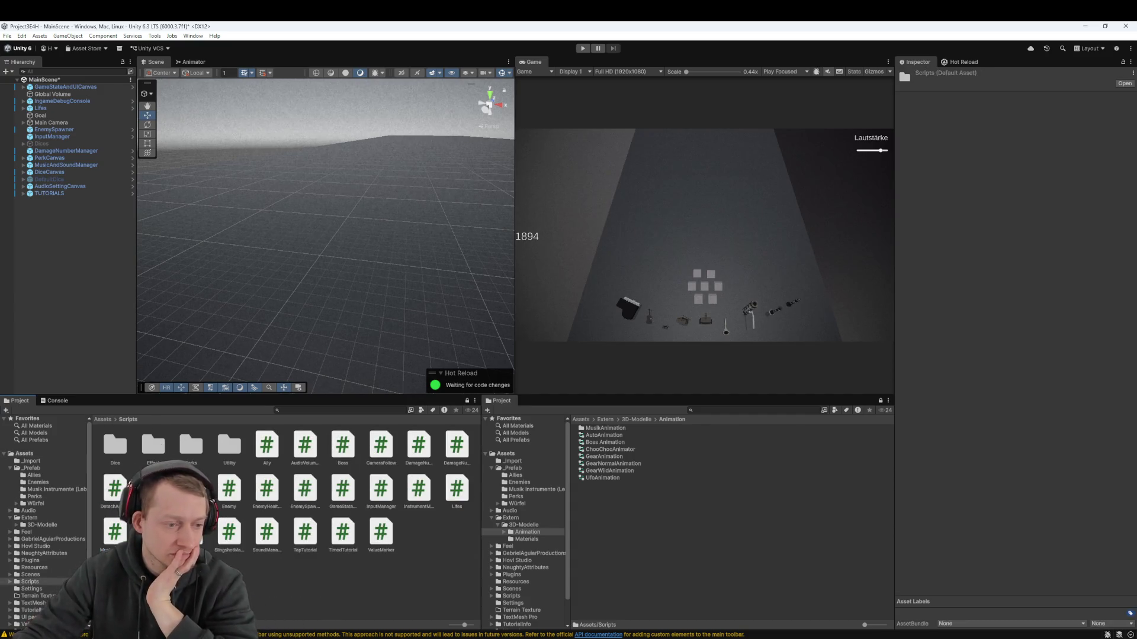
left_click(86, 249)
type("Gam")
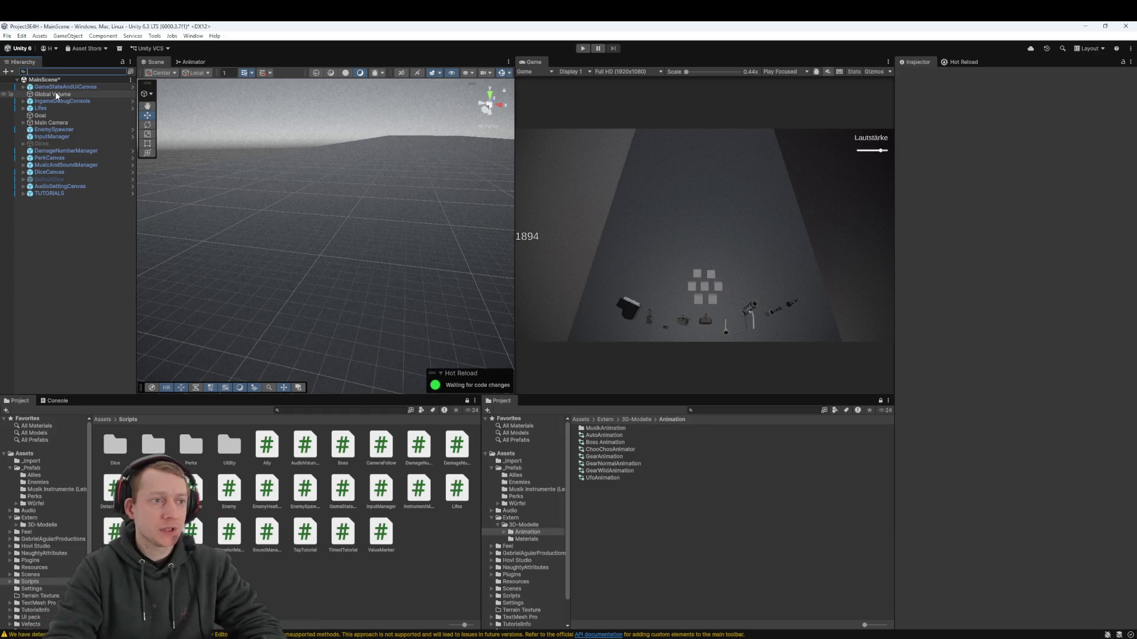
type("eState")
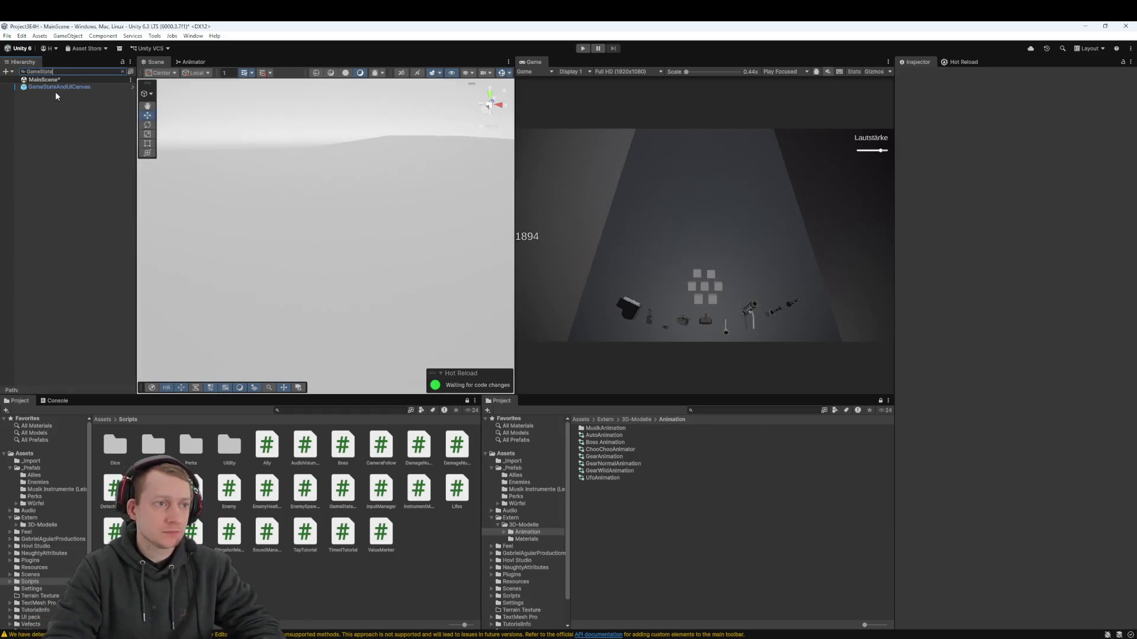
left_click(56, 87)
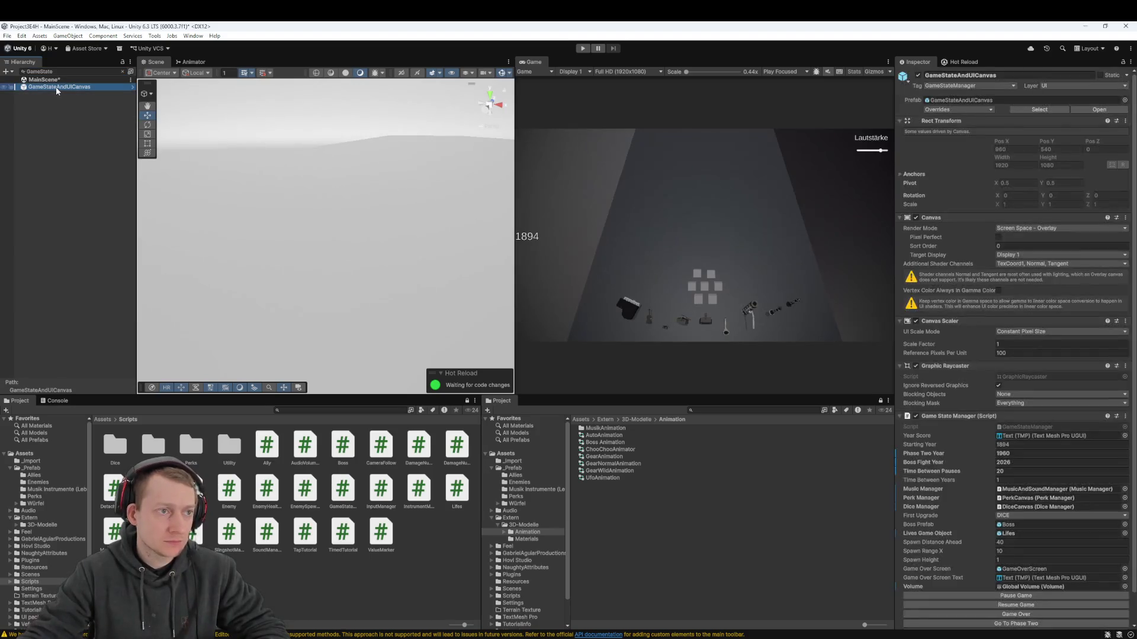
scroll(972, 342, "down", 3)
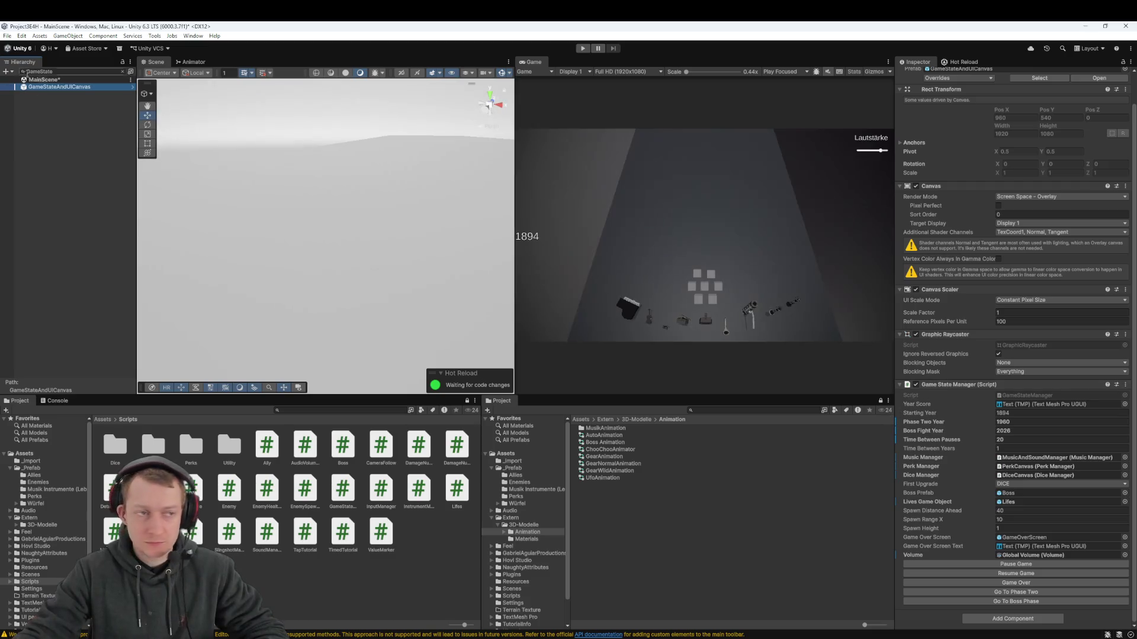
left_click(121, 70)
left_click(123, 71)
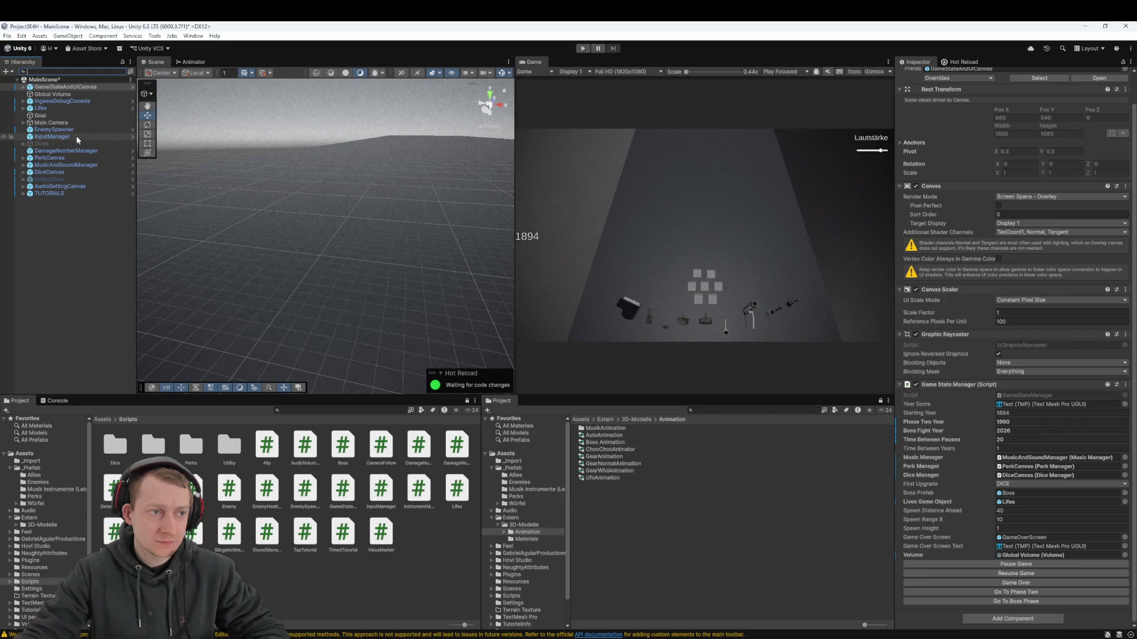
Assign GameStateAndUICanvas to EnemySpawner's Game State Manager field
left_click(73, 130)
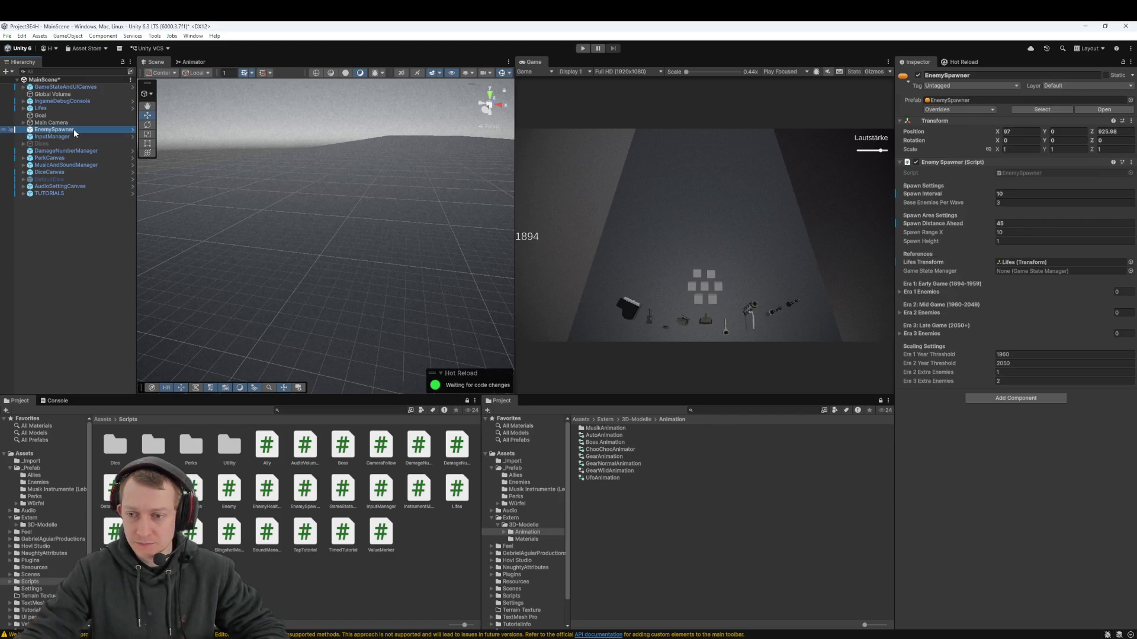
mouse_move(65, 89)
left_mouse_down()
mouse_move(693, 231)
mouse_move(1076, 270)
left_mouse_up()
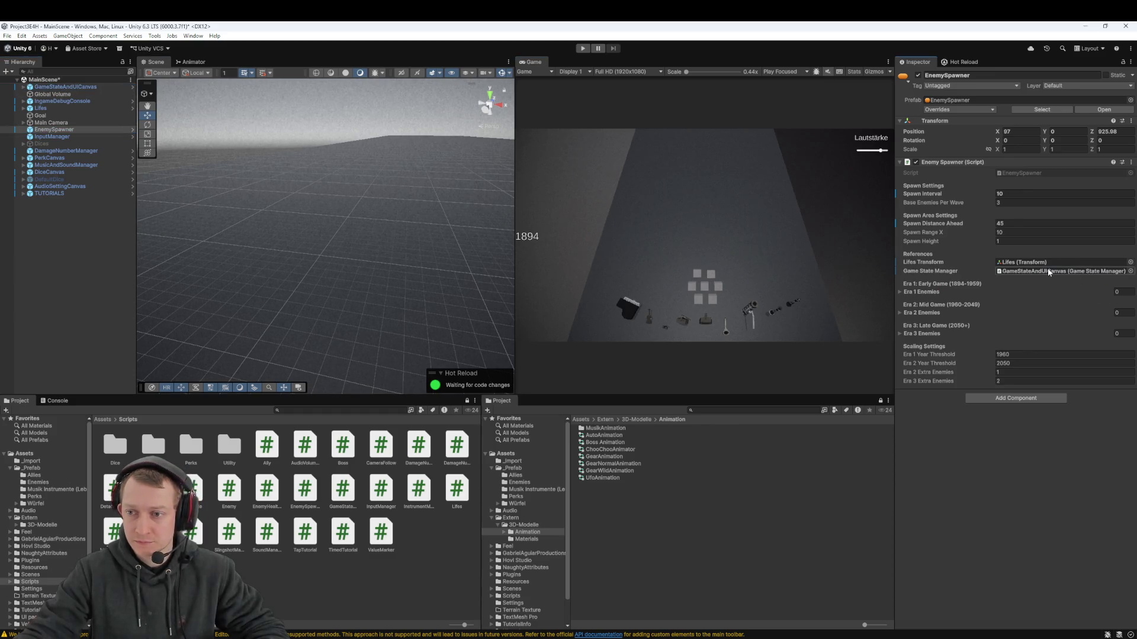
double_click(1047, 268)
scroll(958, 393, "down", 2)
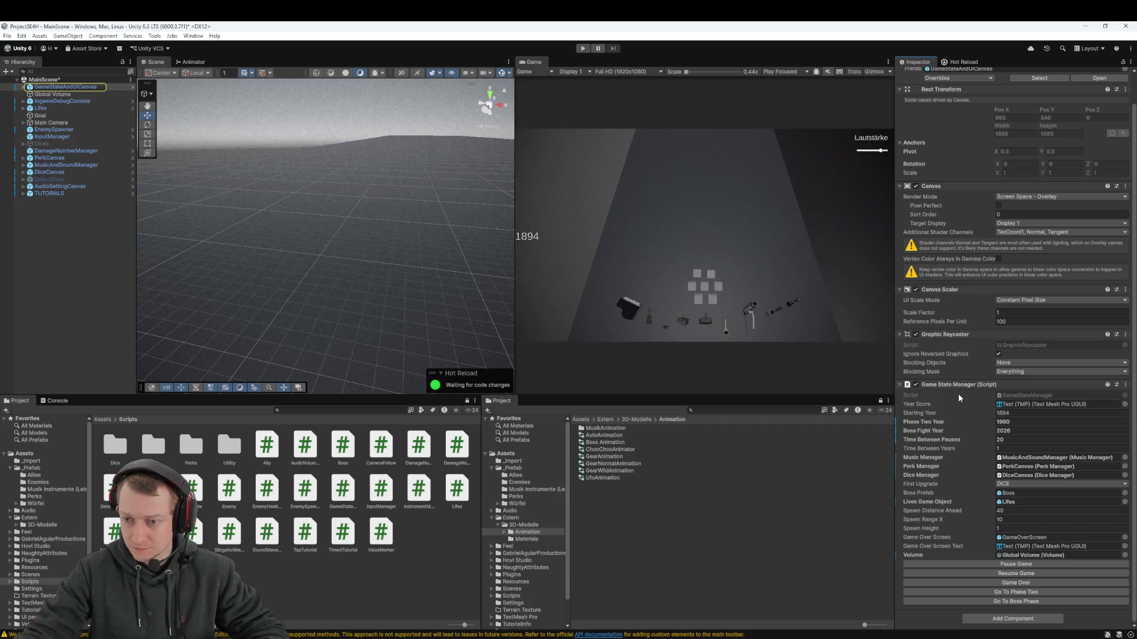
scroll(971, 413, "up", 2)
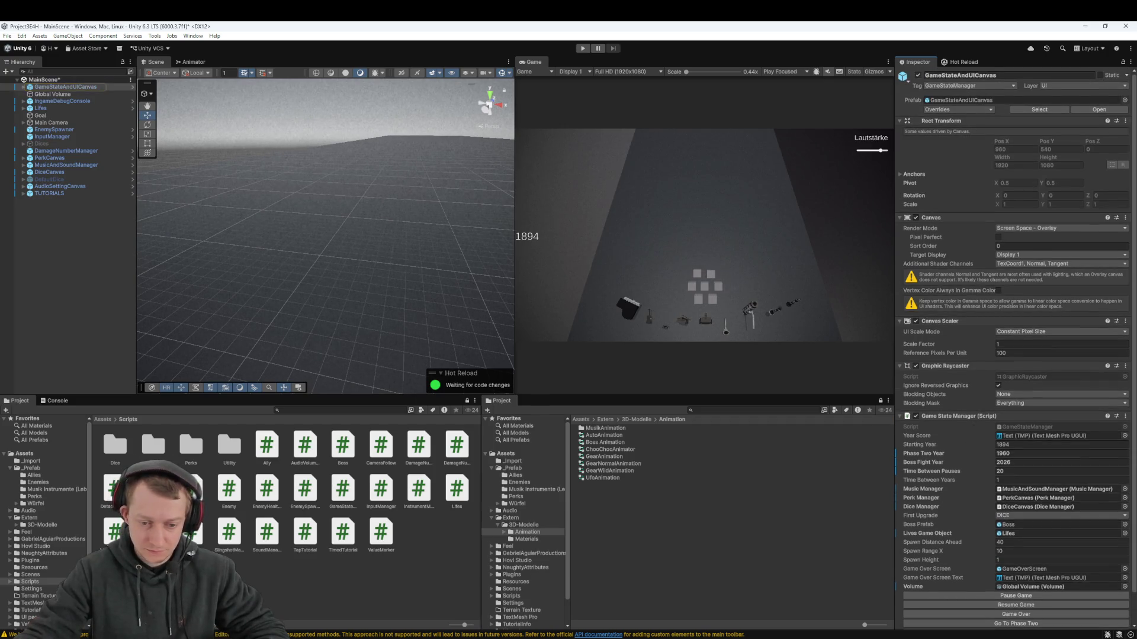
key("alt+Tab")
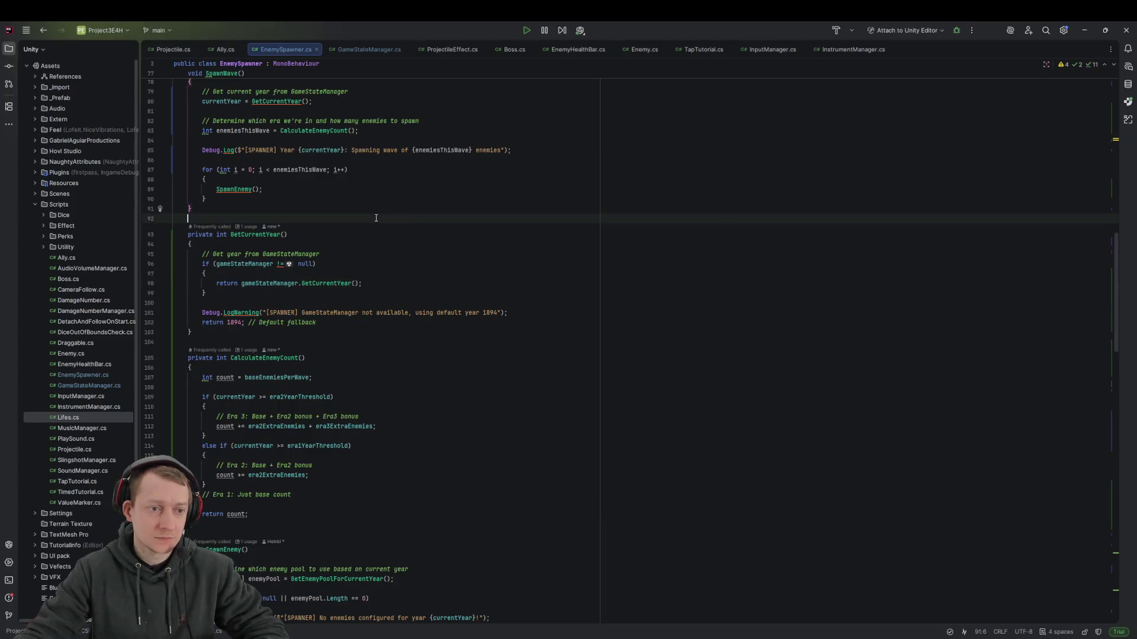
Search EnemySpawner.cs for 'gameStateManager' and read how Start() looks it up
key("ctrl+f")
type("gameStateManager")
key("Return")
key("Return")
key("Return")
key("Return")
key("Return")
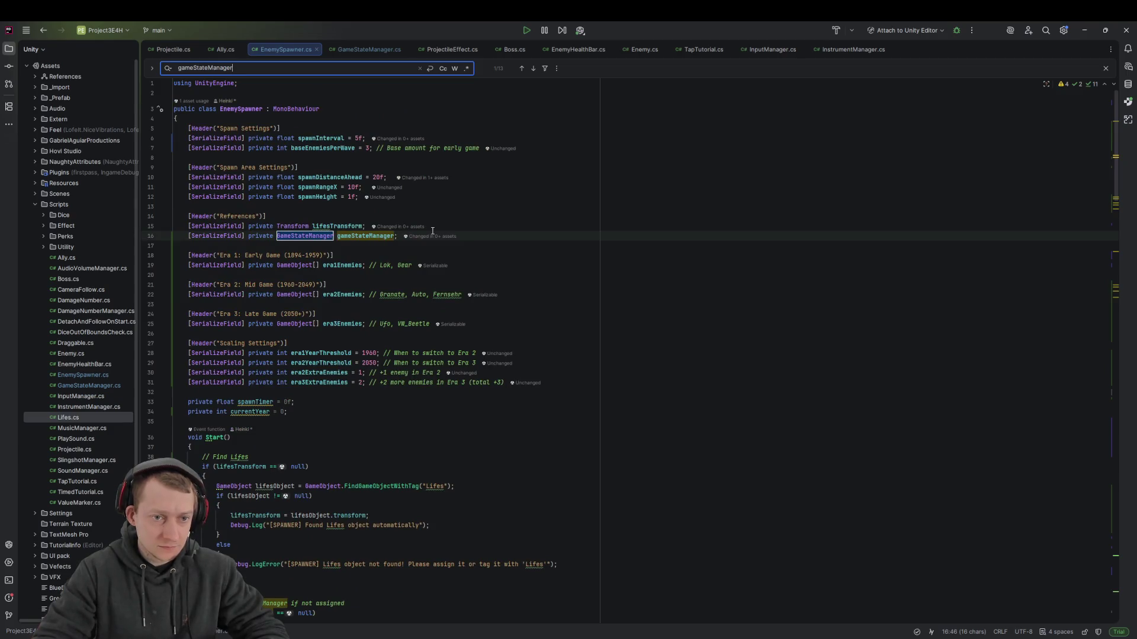
key("Return")
key("Return")
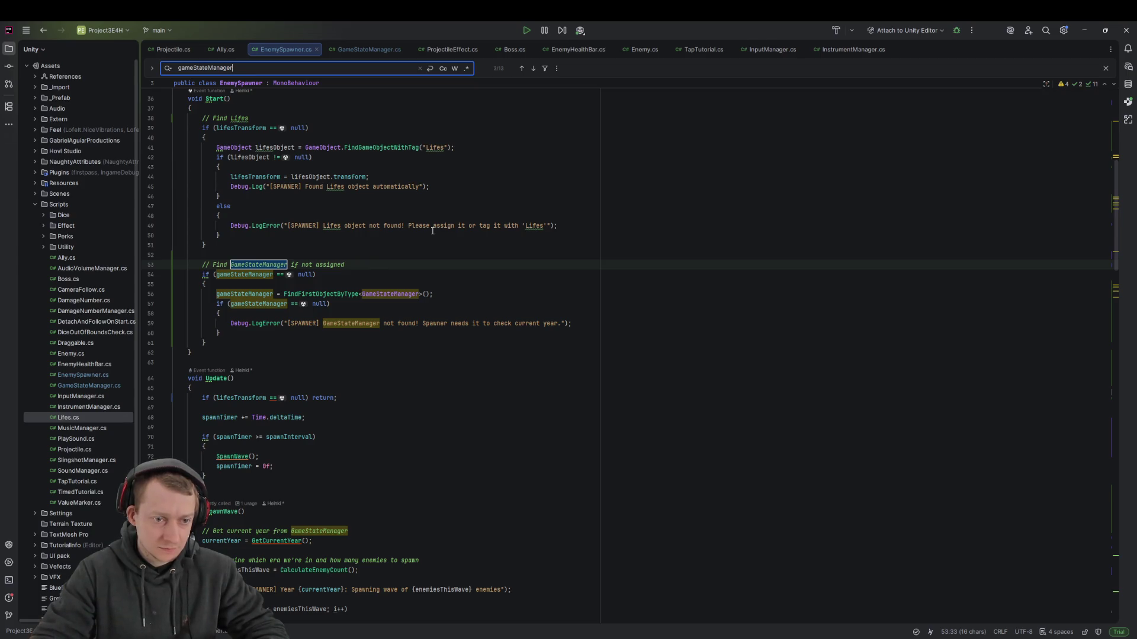
left_click(473, 258)
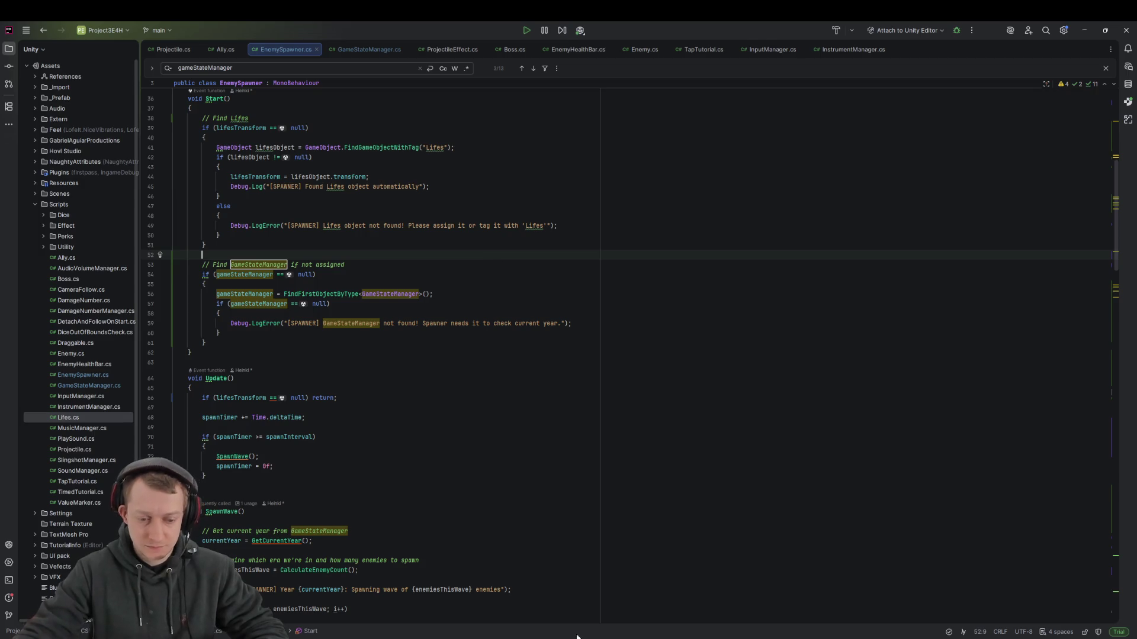
key("alt+Tab")
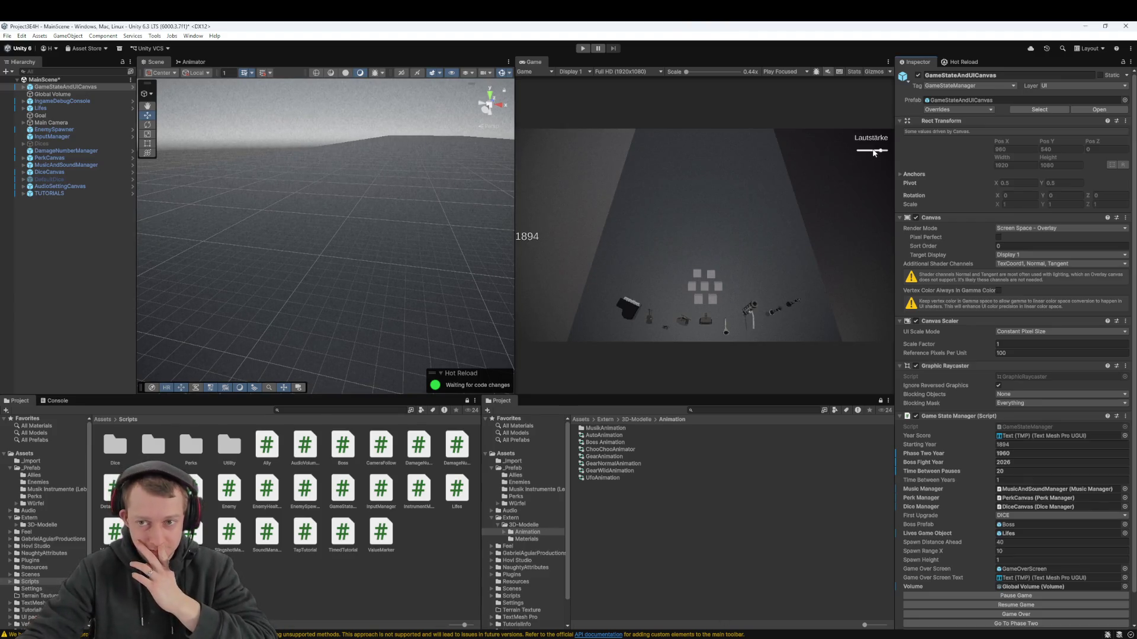
Expand EnemySpawner's Era 1, 2 and 3 Enemies lists and browse to _Prefab/Enemies
left_click(76, 129)
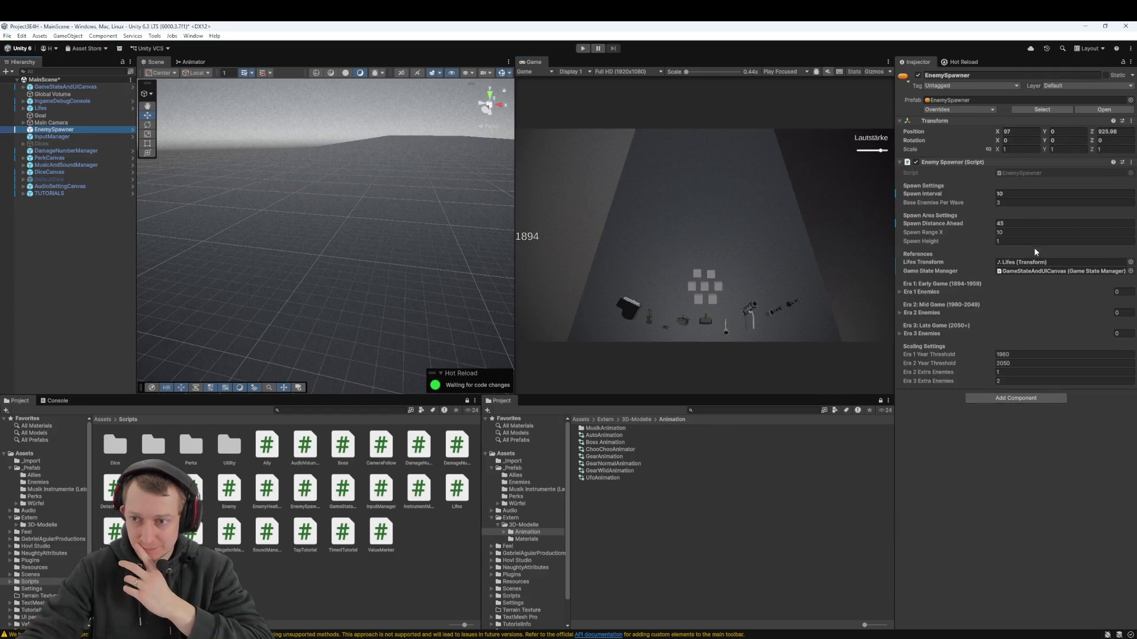
left_click(1117, 292)
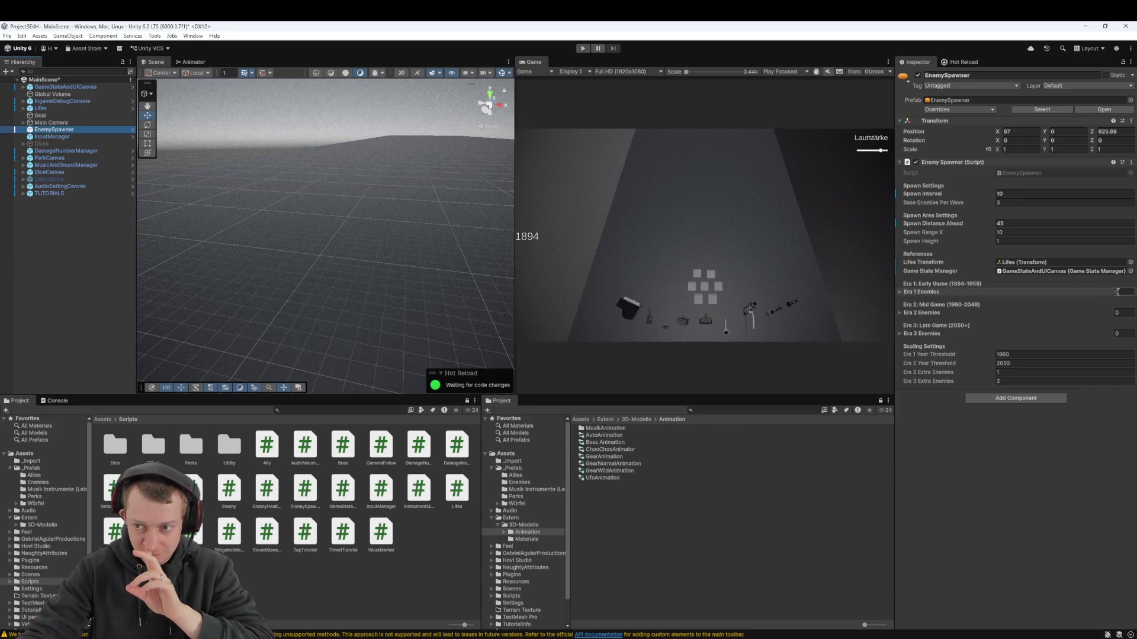
left_click(899, 292)
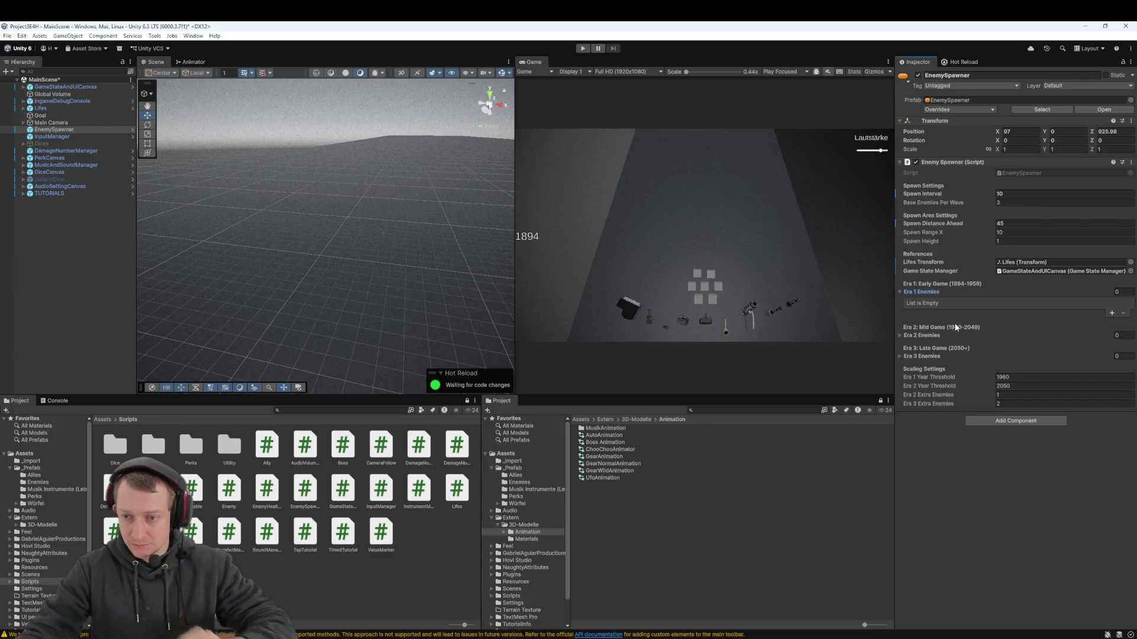
left_click(899, 335)
left_click(899, 379)
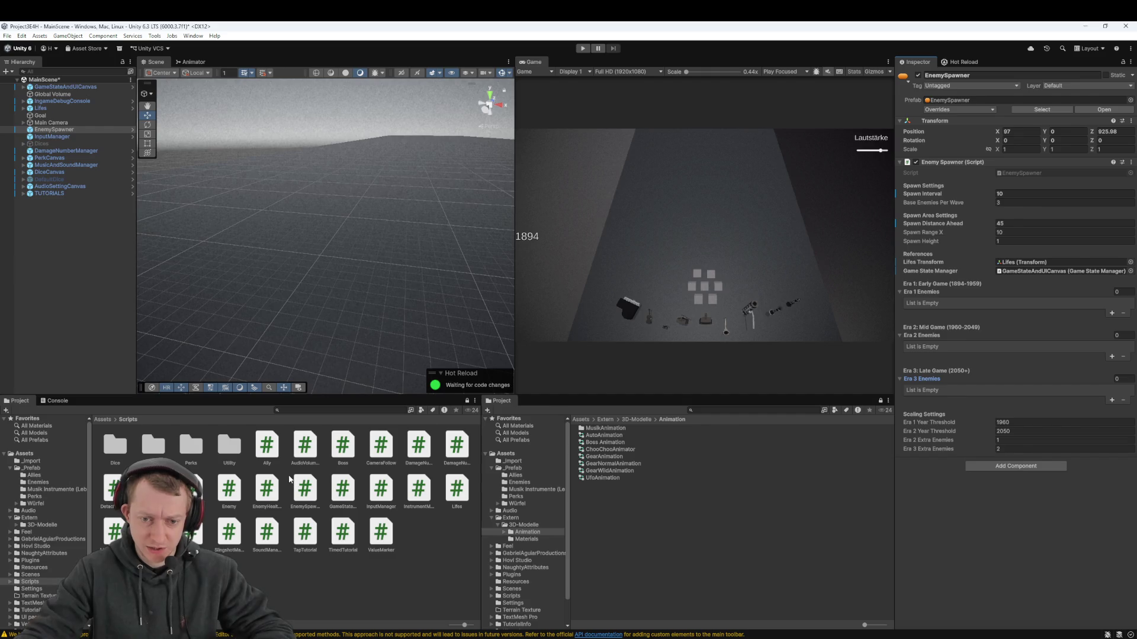
left_click(103, 419)
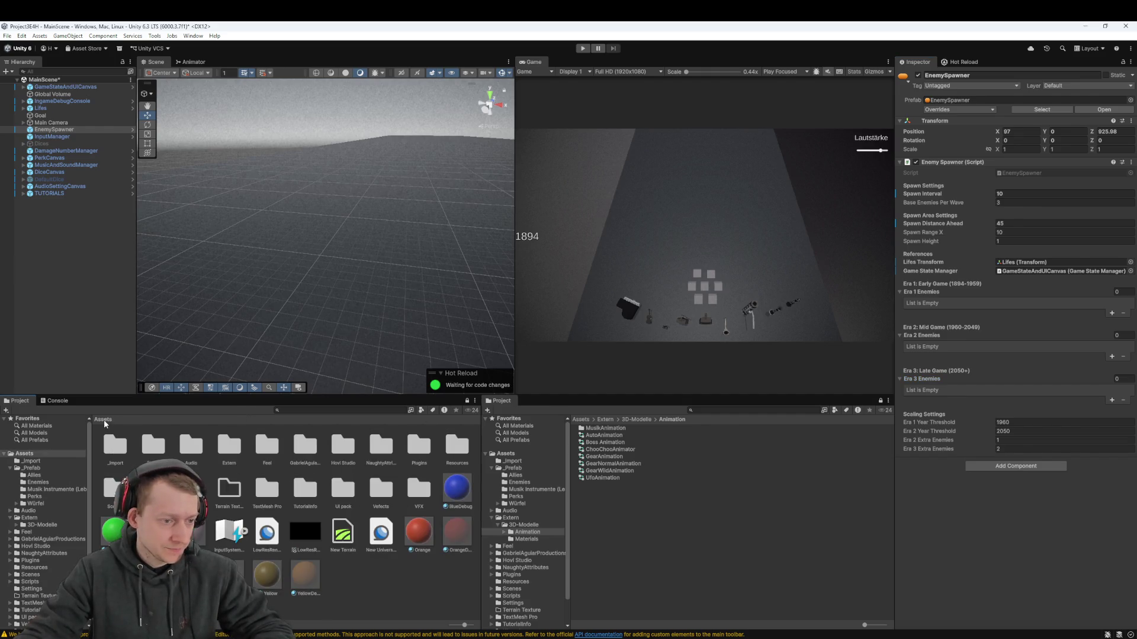
double_click(157, 454)
double_click(143, 453)
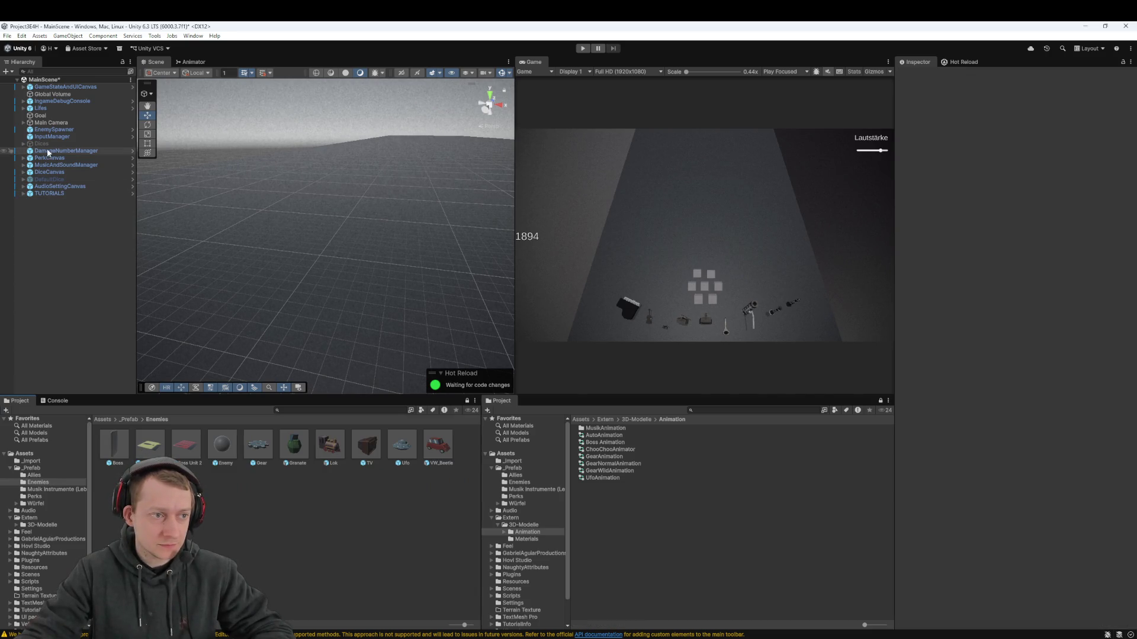
left_click(59, 128)
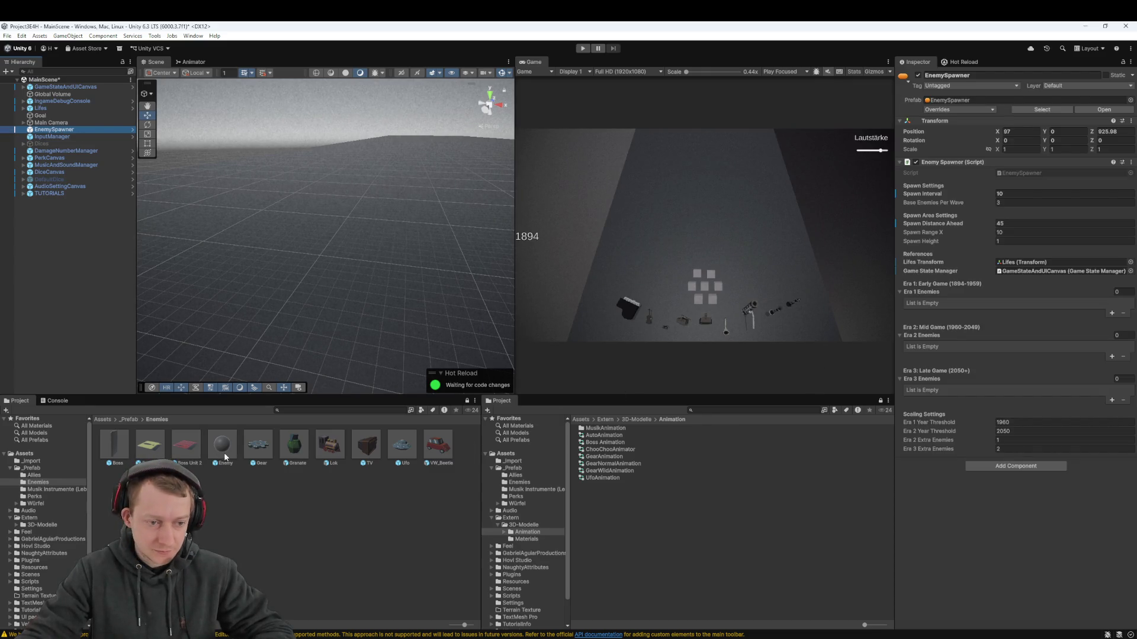
Give Era 1 Enemies two slots holding the Gear and Lok prefabs
mouse_move(252, 451)
left_mouse_down()
mouse_move(1013, 308)
mouse_move(1112, 312)
mouse_move(1096, 300)
left_mouse_up()
left_click(1110, 315)
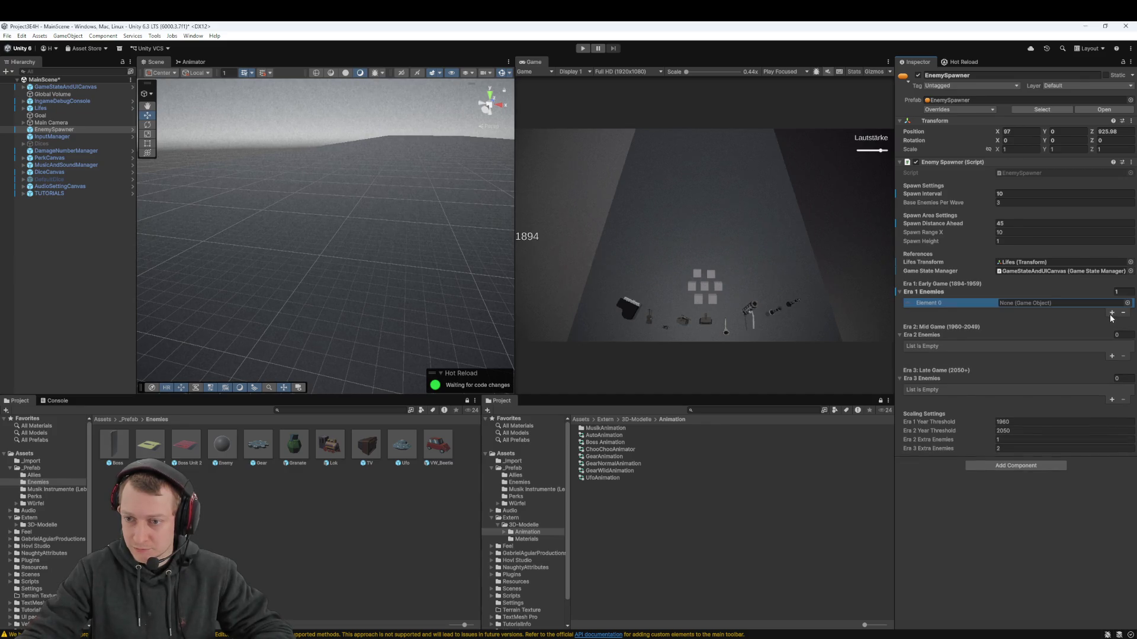
left_click(1111, 318)
left_click_drag(259, 446, 1013, 304)
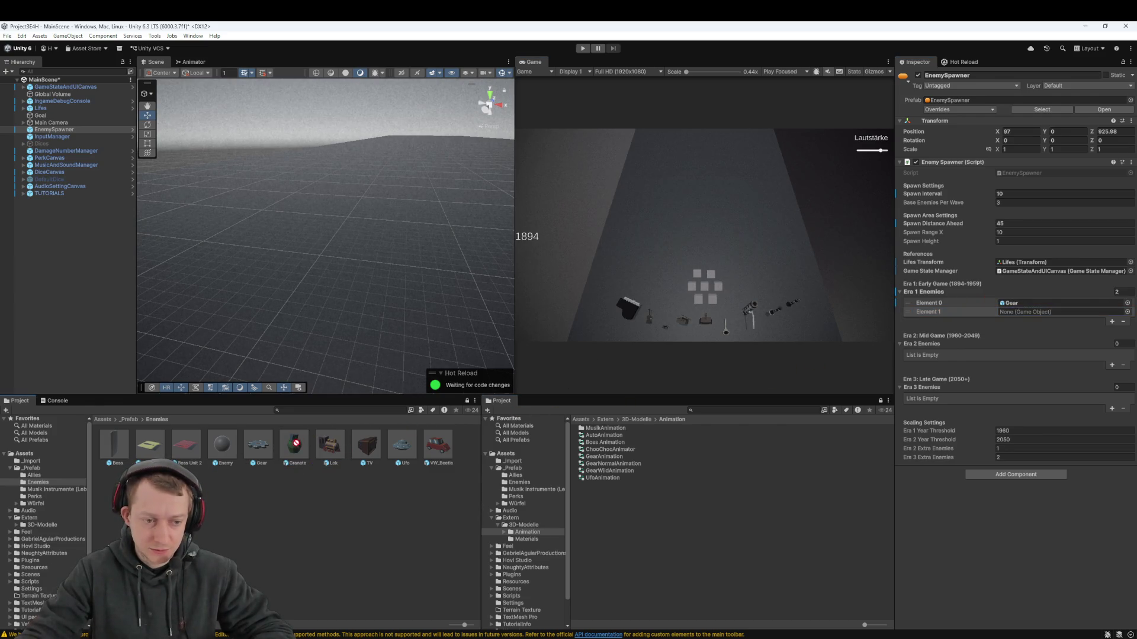
left_click(1021, 314)
left_click_drag(1021, 315, 1023, 312)
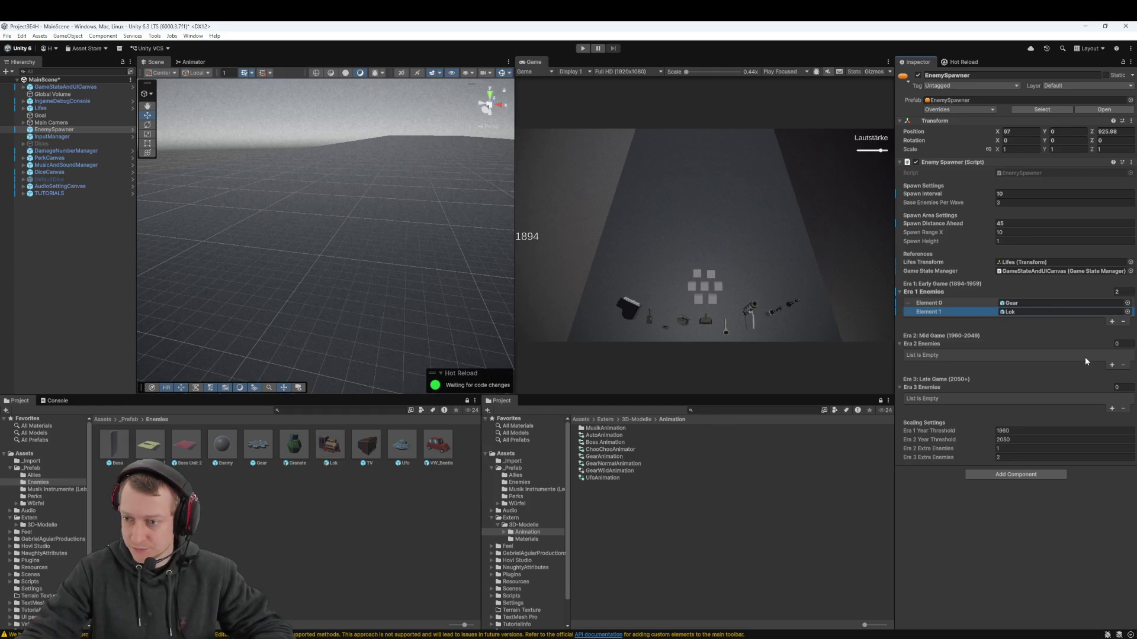
Fill Era 2 with Granate, TV and VW_Beetle, and Era 3 with Ufo
left_click(1112, 365)
left_click(1112, 365)
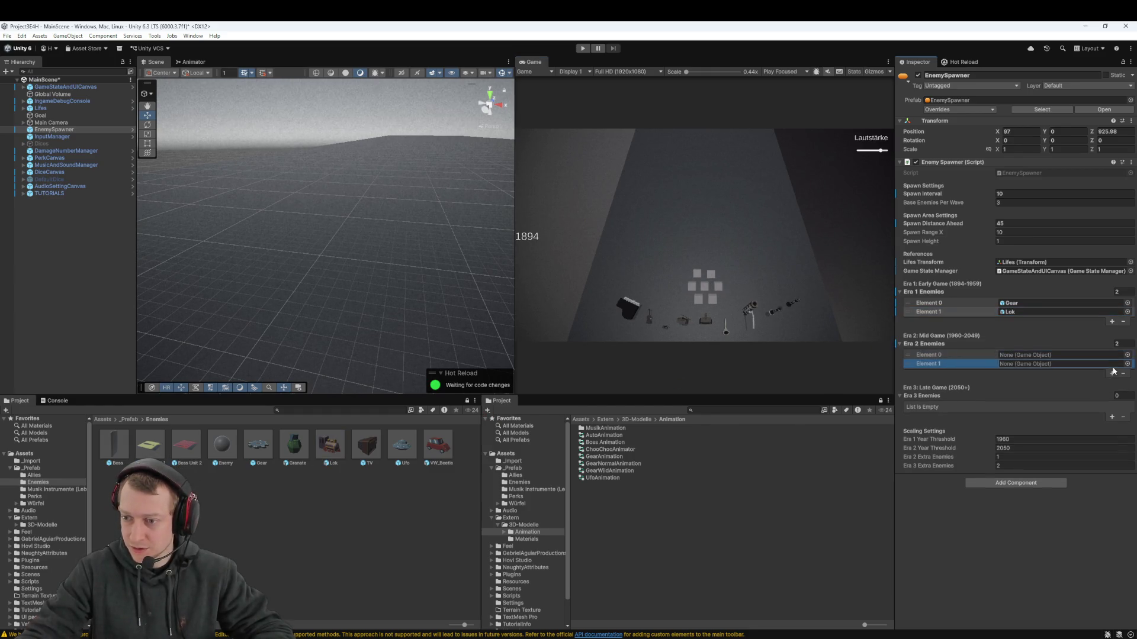
left_click(1112, 373)
left_click_drag(294, 447, 1018, 355)
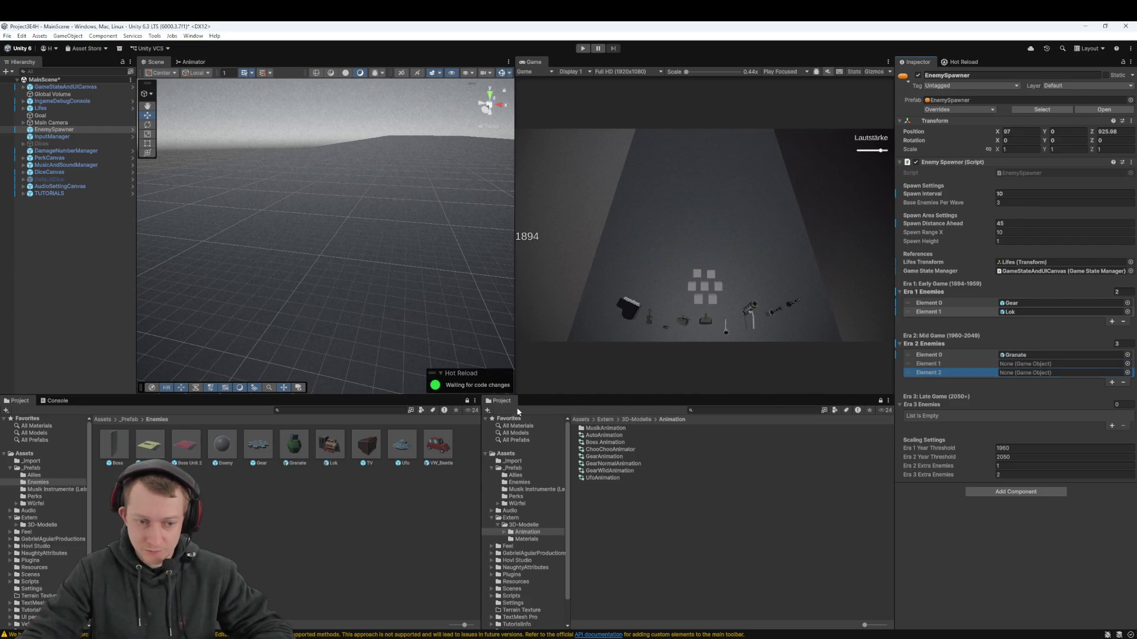
left_click_drag(366, 445, 1007, 364)
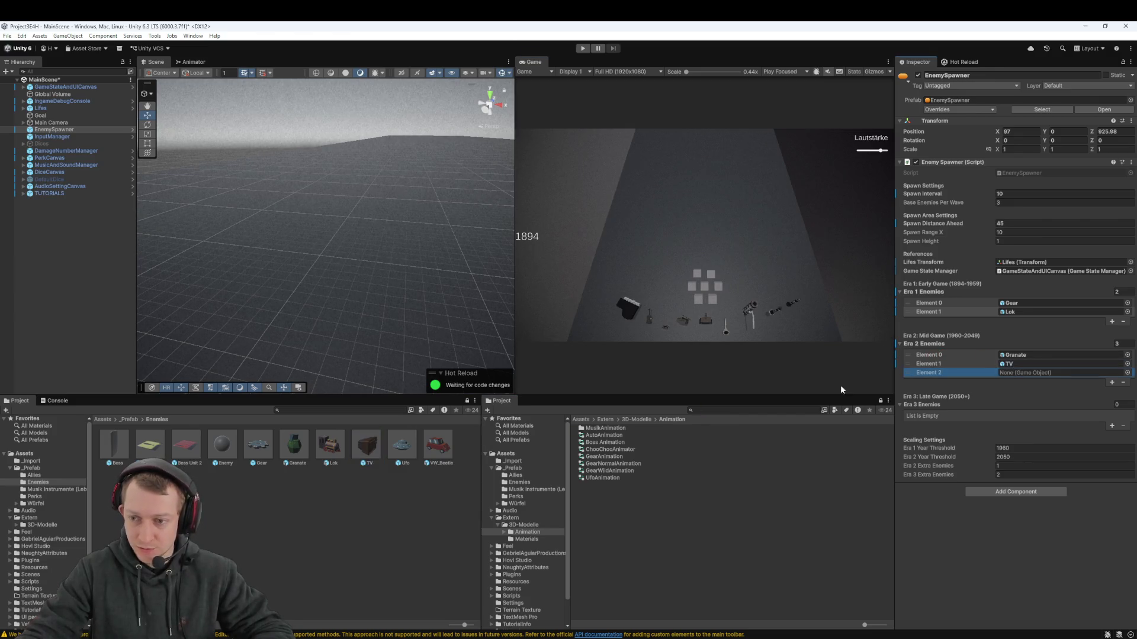
left_click_drag(453, 439, 1023, 375)
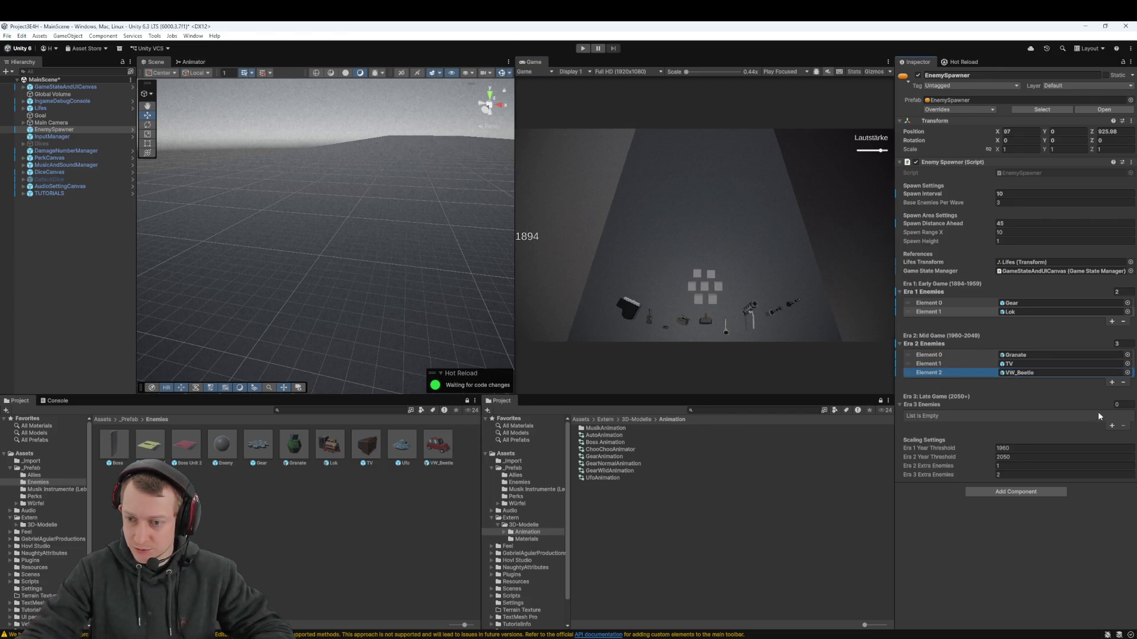
left_click(1112, 426)
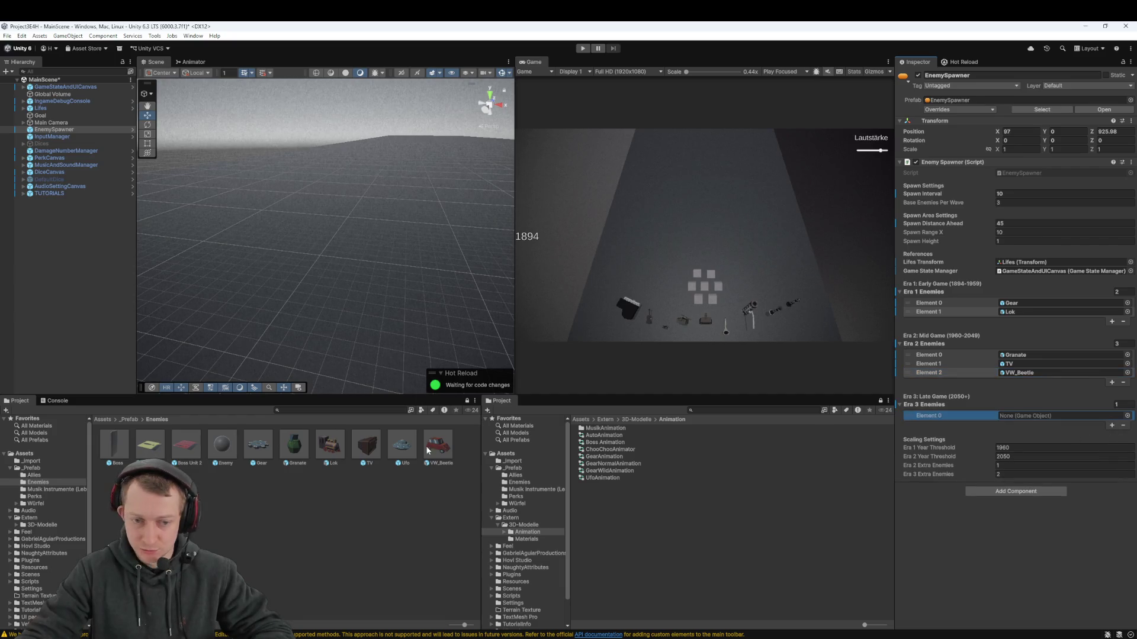
left_click_drag(1002, 418, 1006, 416)
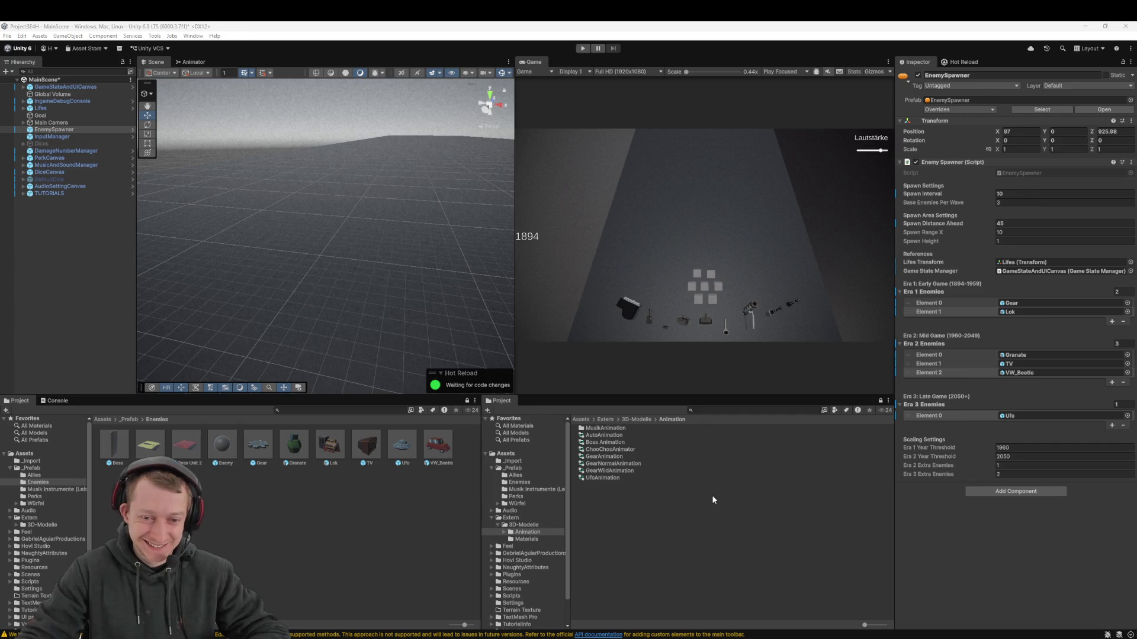
left_click(671, 561)
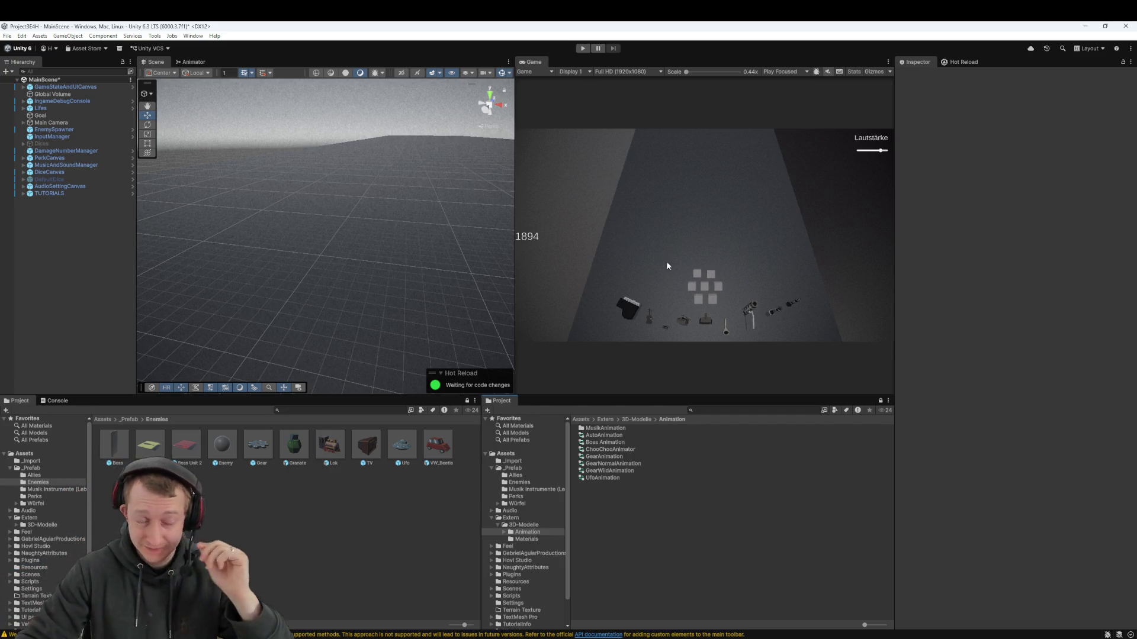
Save the scene and try list sizes 3, 4 and 5 for Eras 1–3
left_click(65, 130)
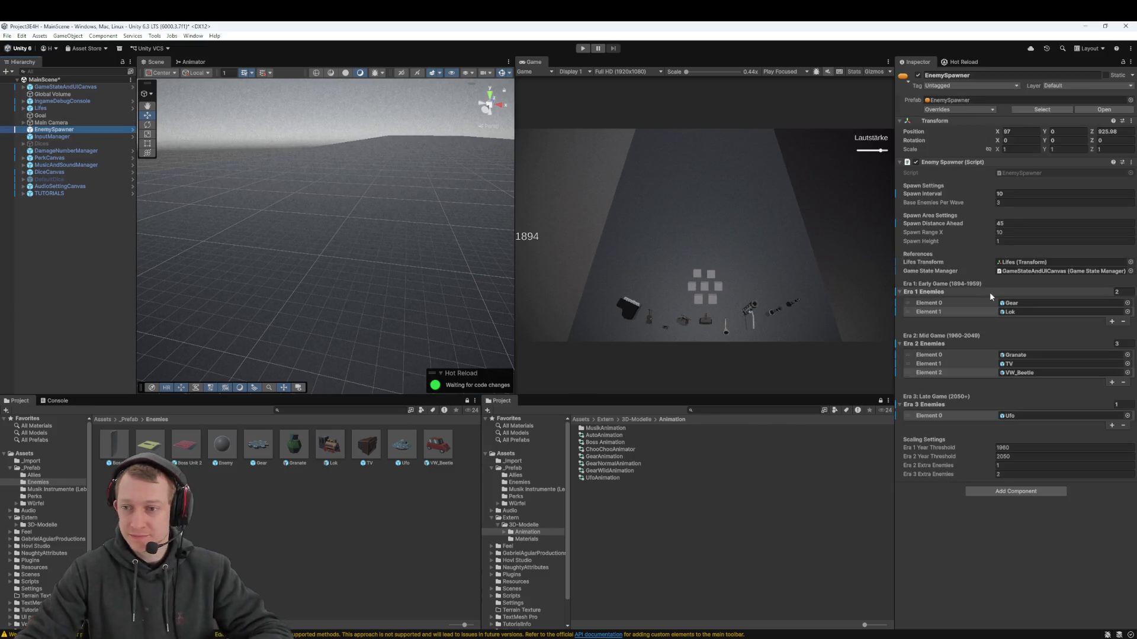
key("ctrl+s")
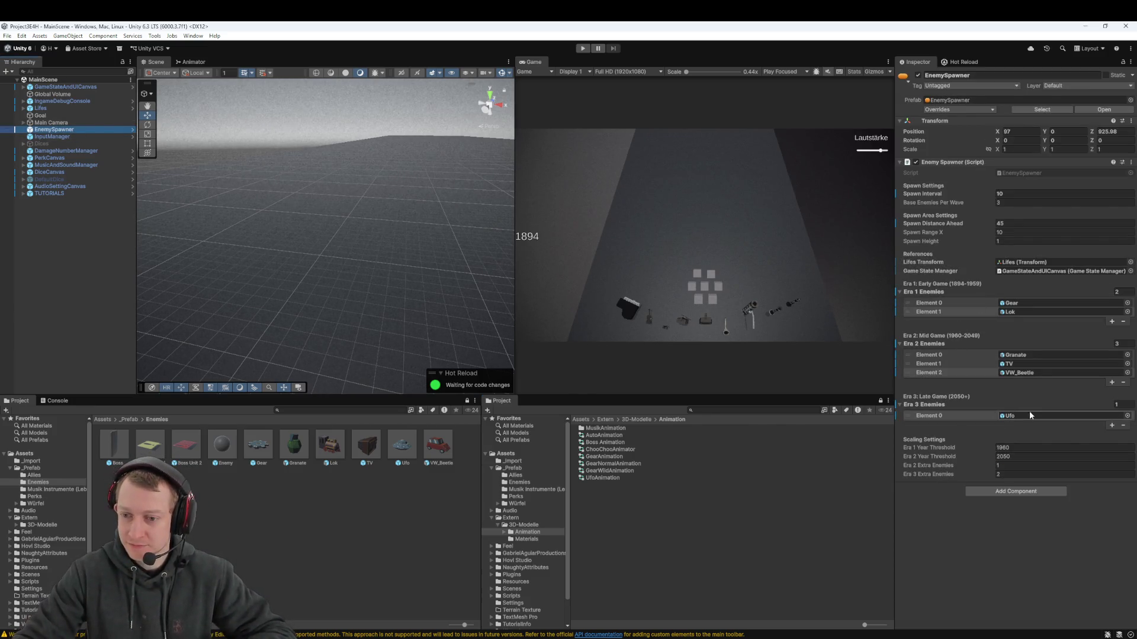
left_click(1120, 291)
type("3")
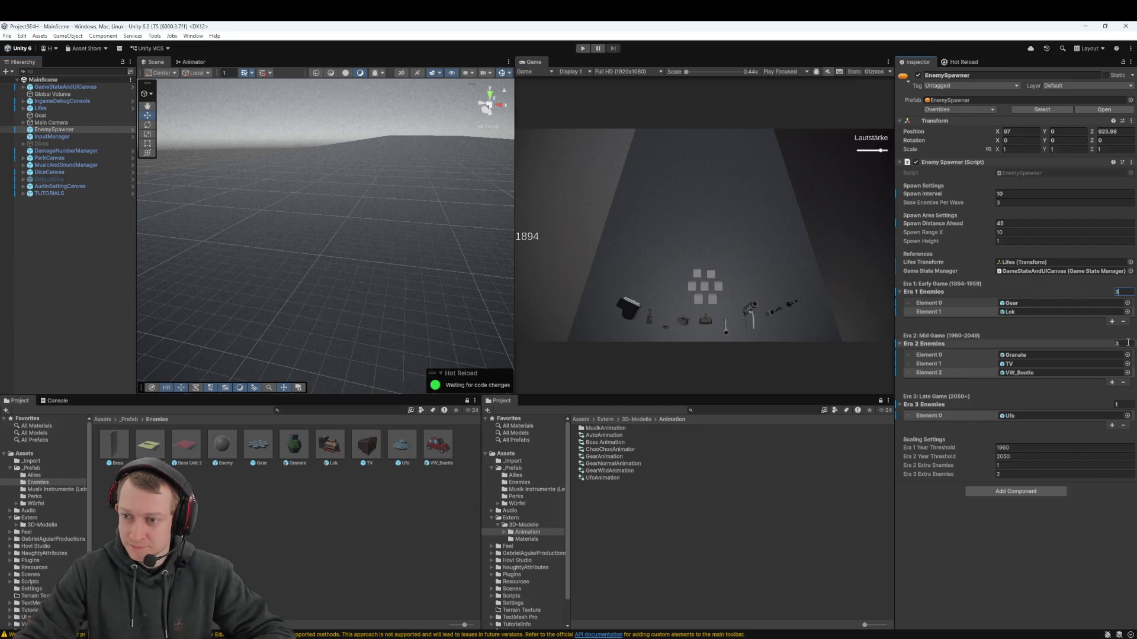
left_click(1118, 343)
type("4")
key("Return")
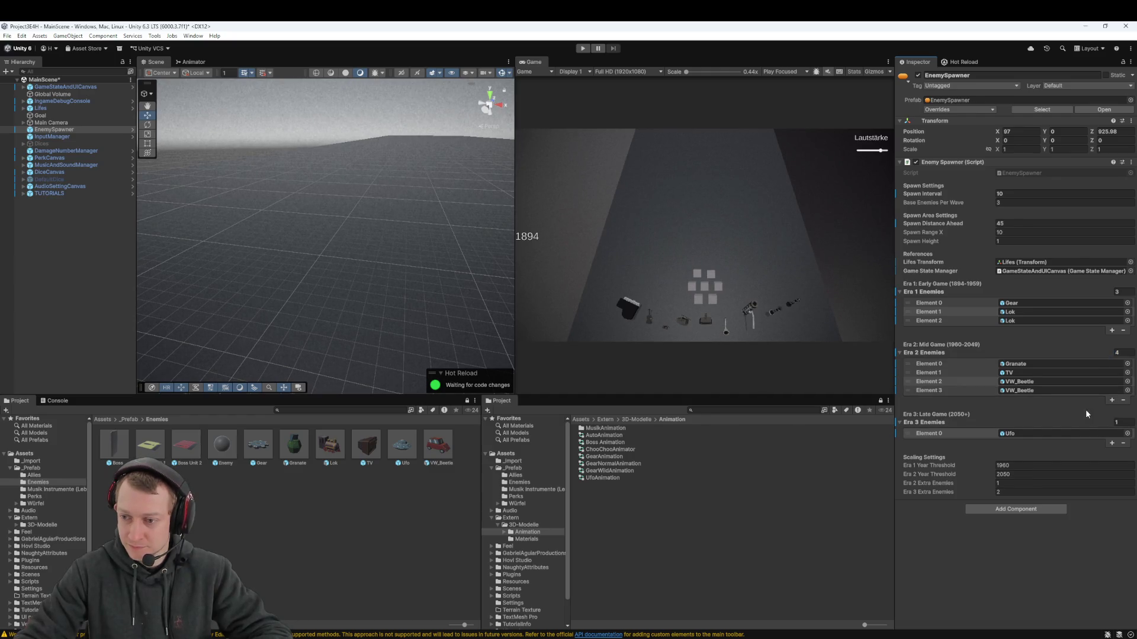
left_click(1116, 422)
type("5")
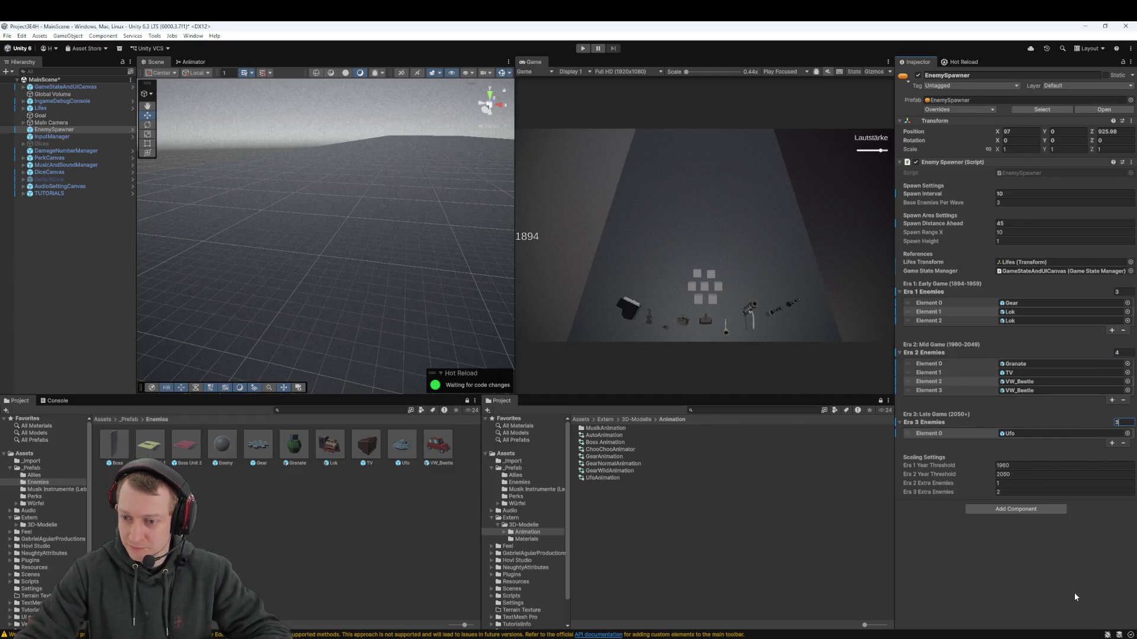
key("Return")
Set era list sizes to 2, 3 and 1, put VW_Beetle in Era 2 Element 2, and save
left_click(1125, 424)
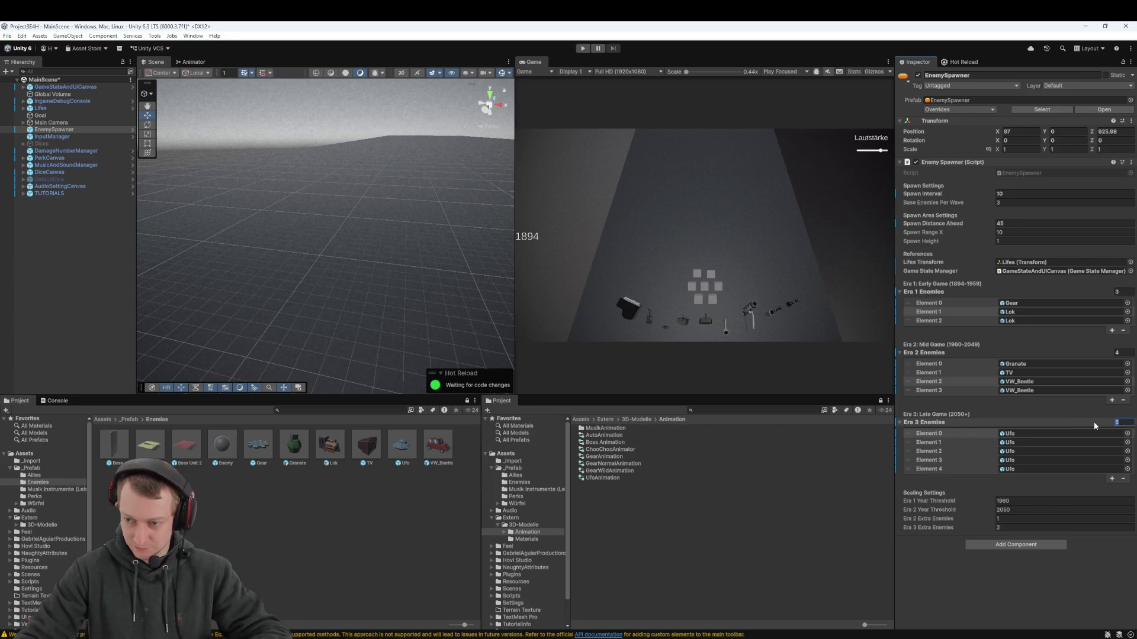
type("1")
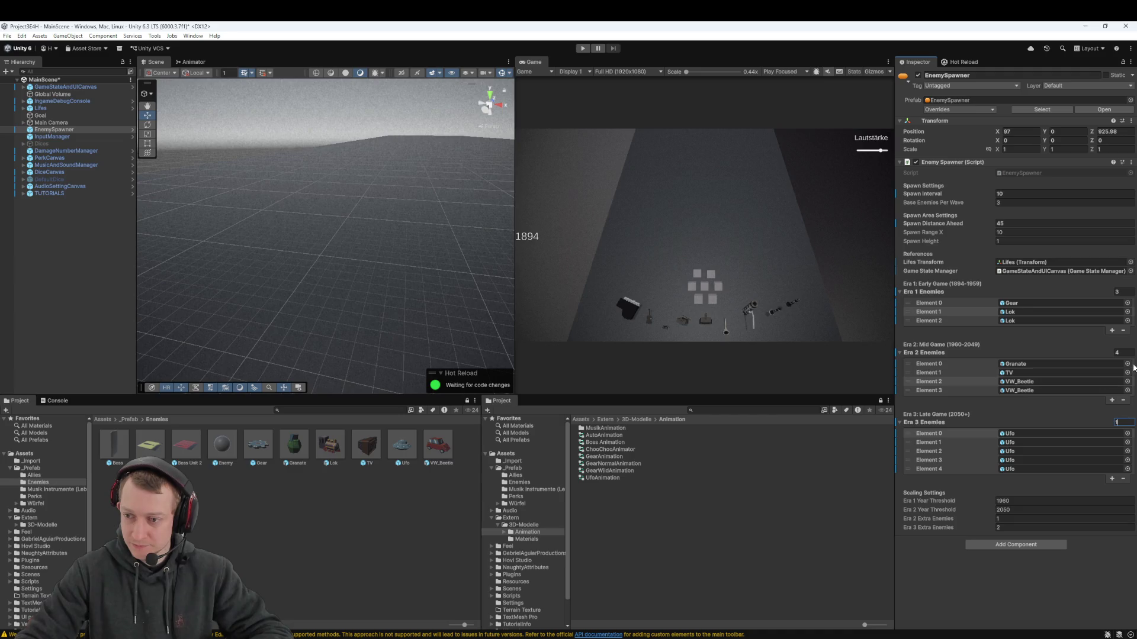
left_click(1125, 353)
type("2")
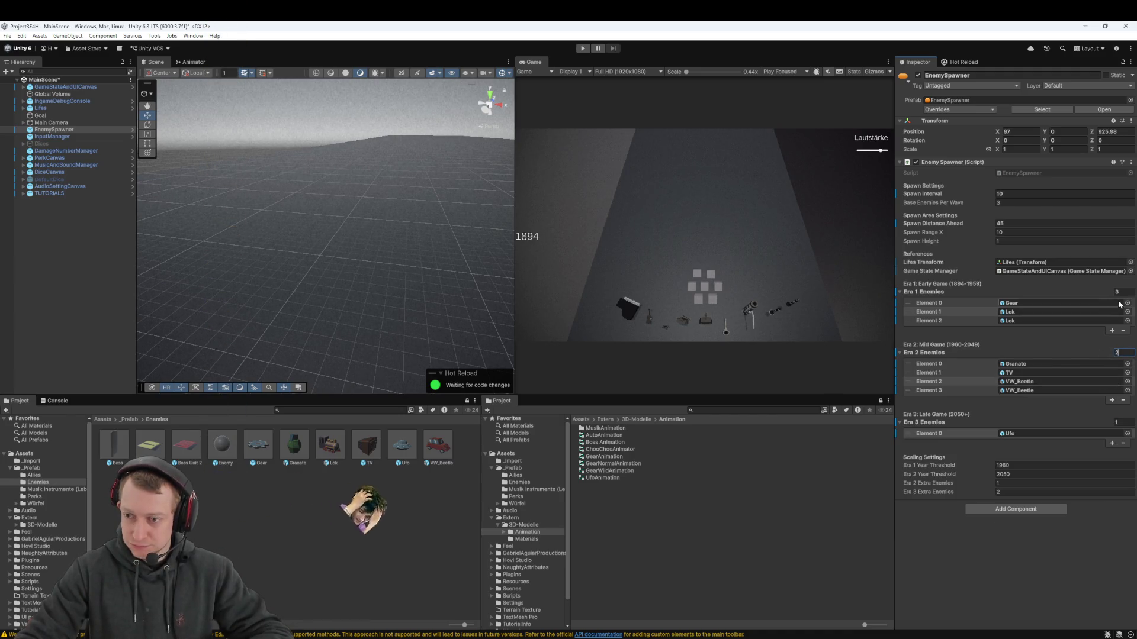
left_click(1116, 292)
type("2")
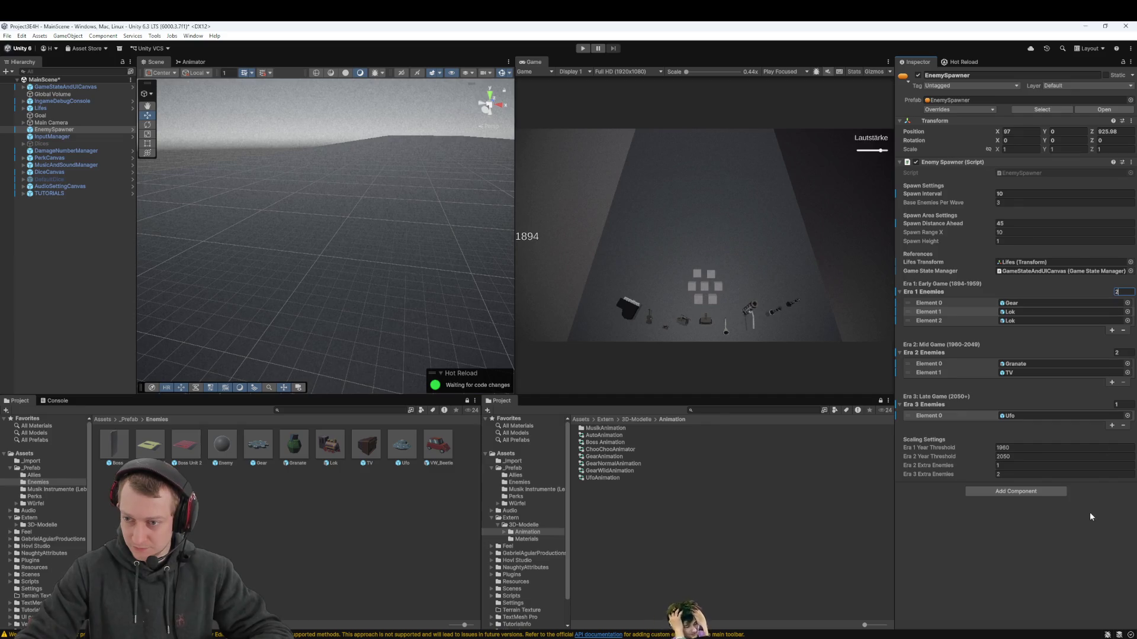
left_click(1094, 506)
left_click(1116, 344)
type("3")
left_click(1047, 525)
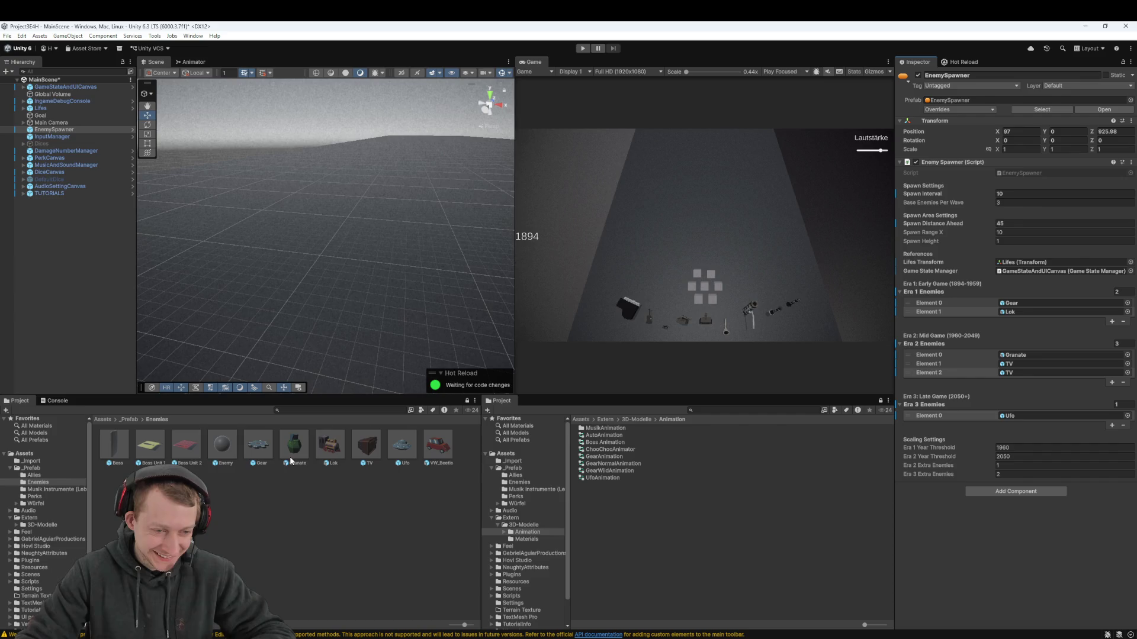
mouse_move(430, 451)
left_mouse_down()
mouse_move(989, 361)
mouse_move(1033, 375)
left_mouse_up()
key("ctrl+s")
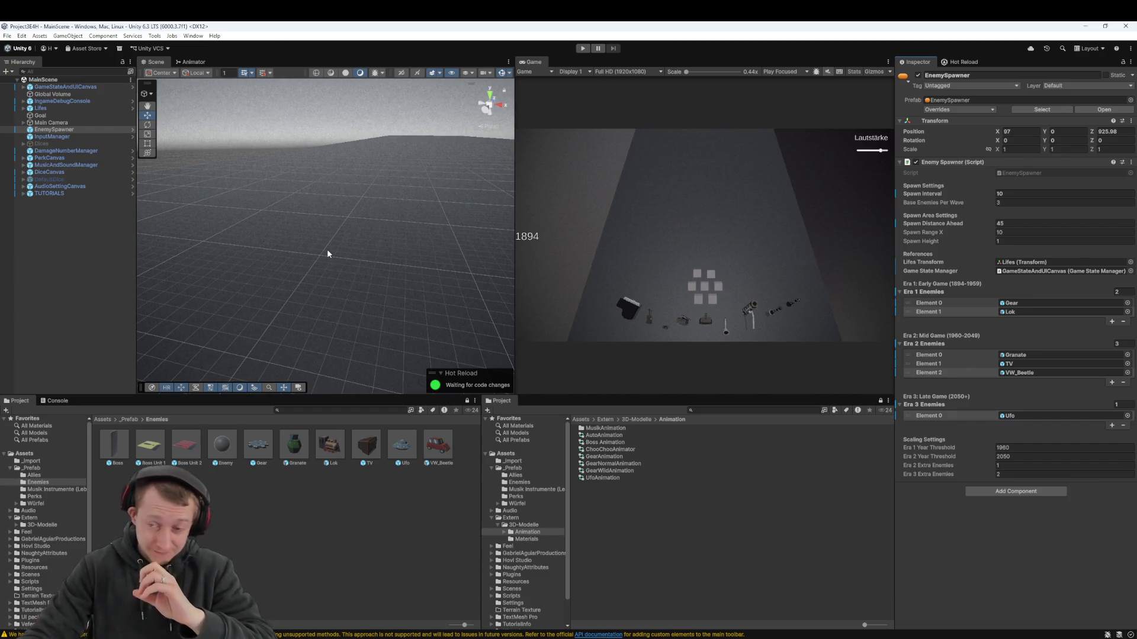
Play-test, picking Einheitenwürfel, a perk and Heilungswürfel, then retry after game over
left_click(584, 50)
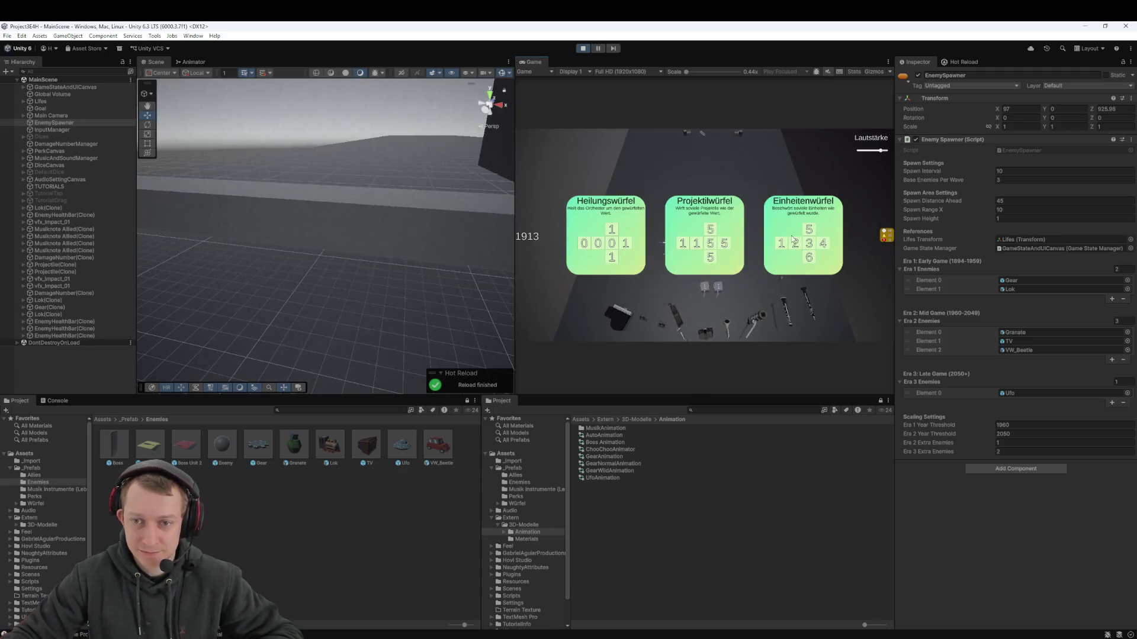
left_click(807, 249)
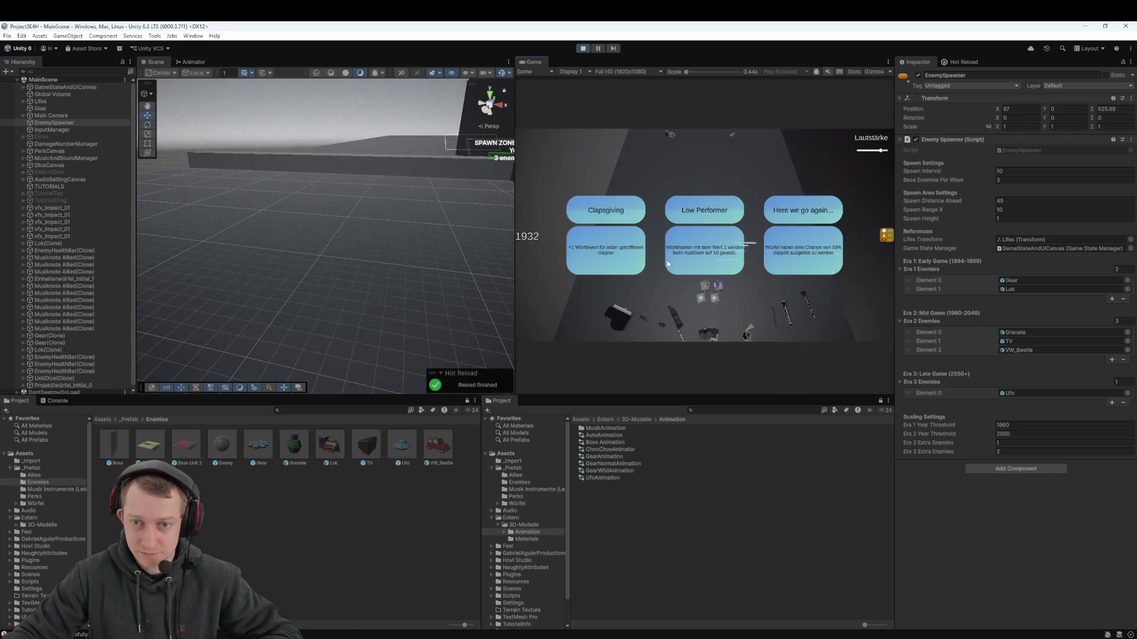
left_click(770, 253)
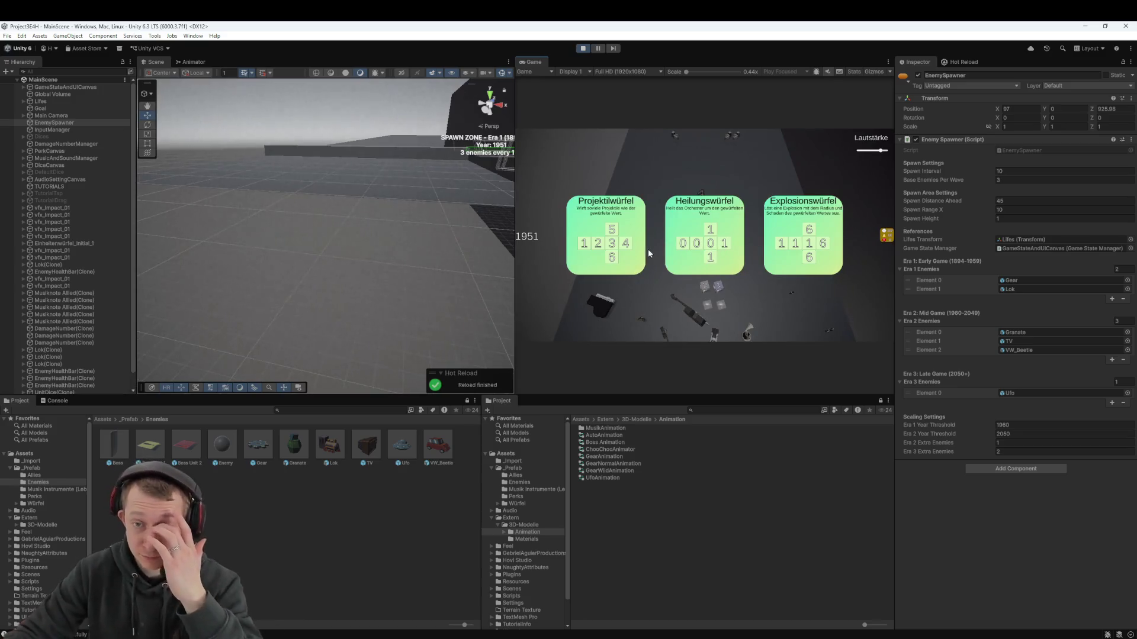
left_click(714, 247)
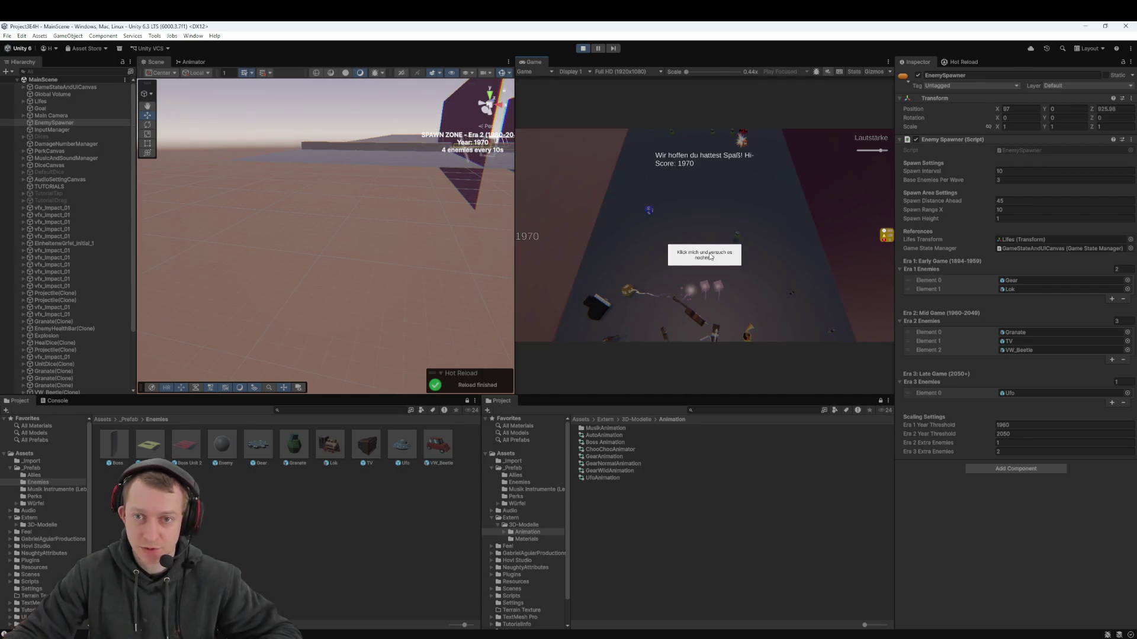
left_click(721, 259)
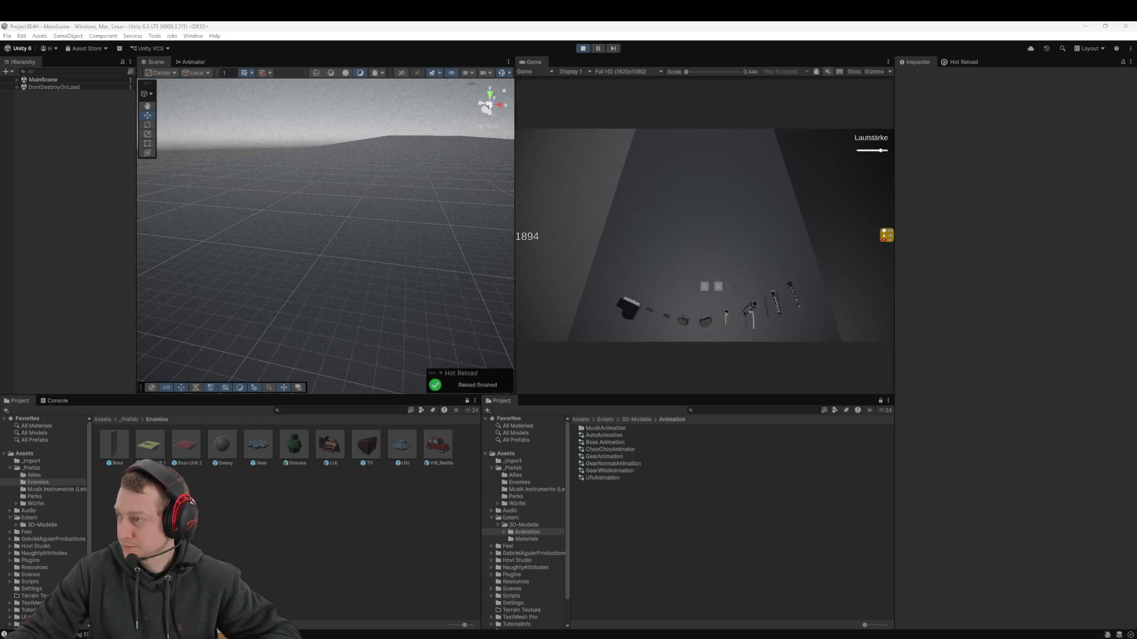
key("alt+Tab")
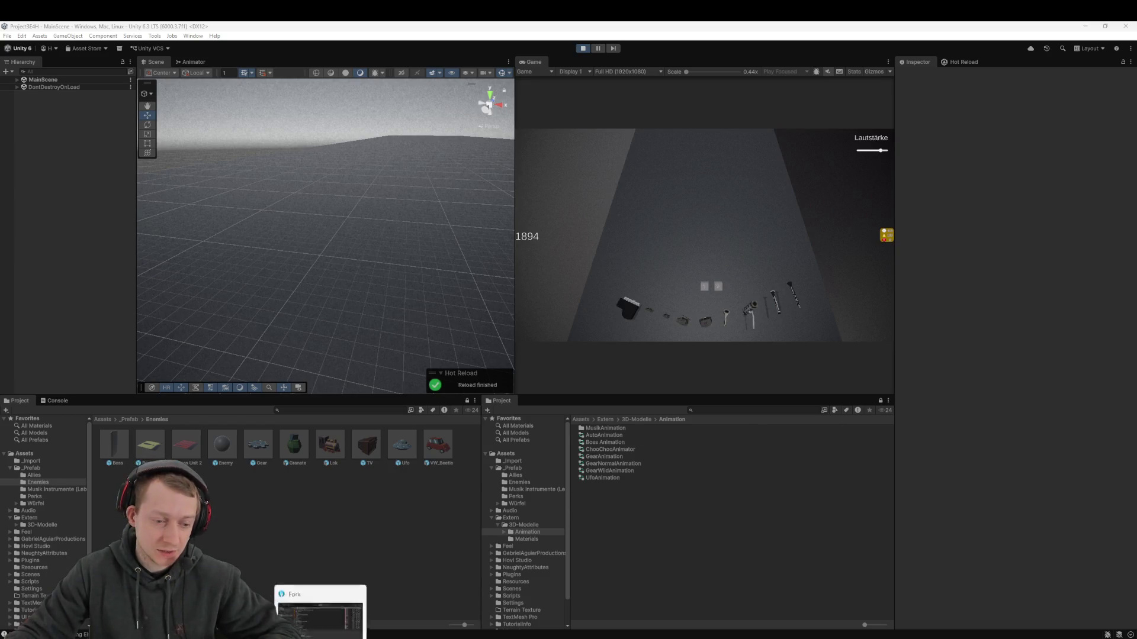
Review the GameStateManager.cs and EnemySpawner.cs diffs, then stage all three changed files
left_click(198, 133)
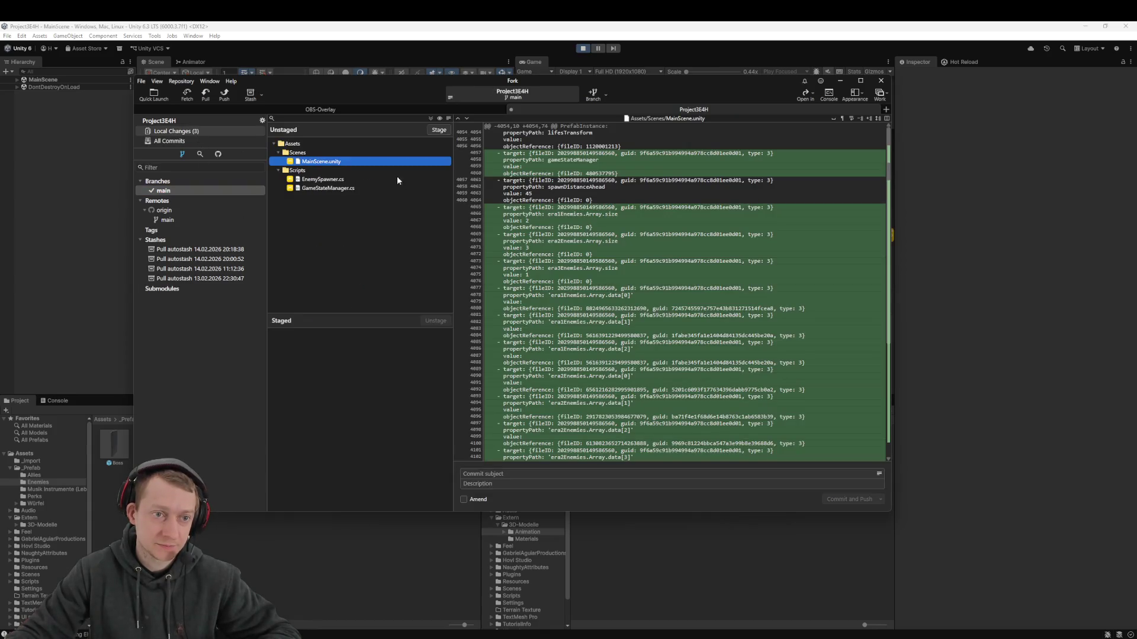
left_click(349, 188)
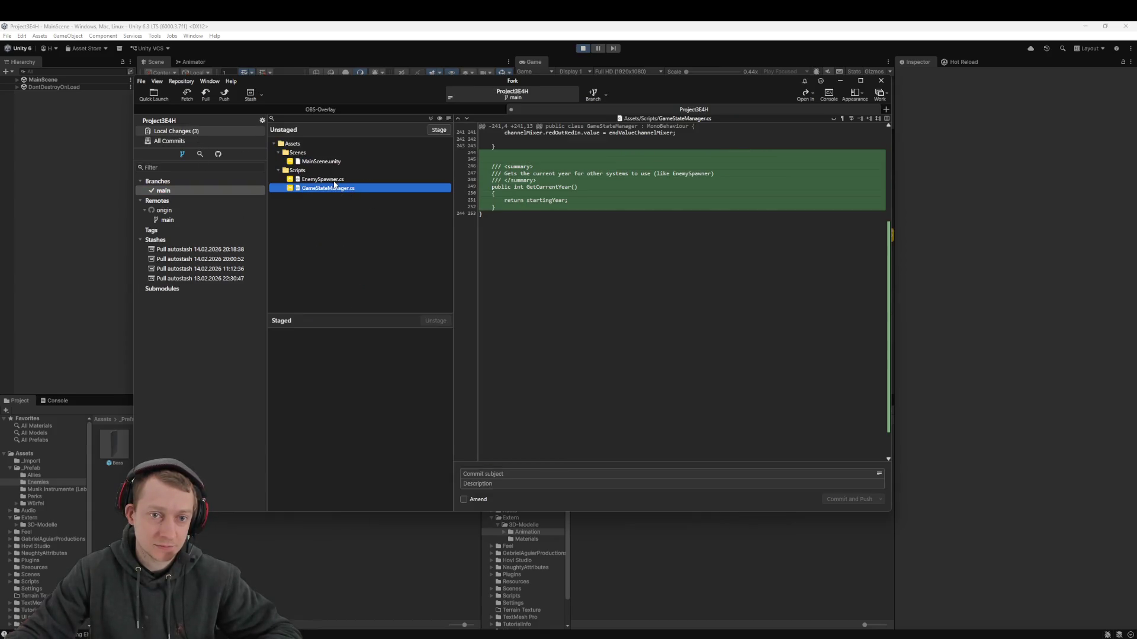
left_click(335, 180)
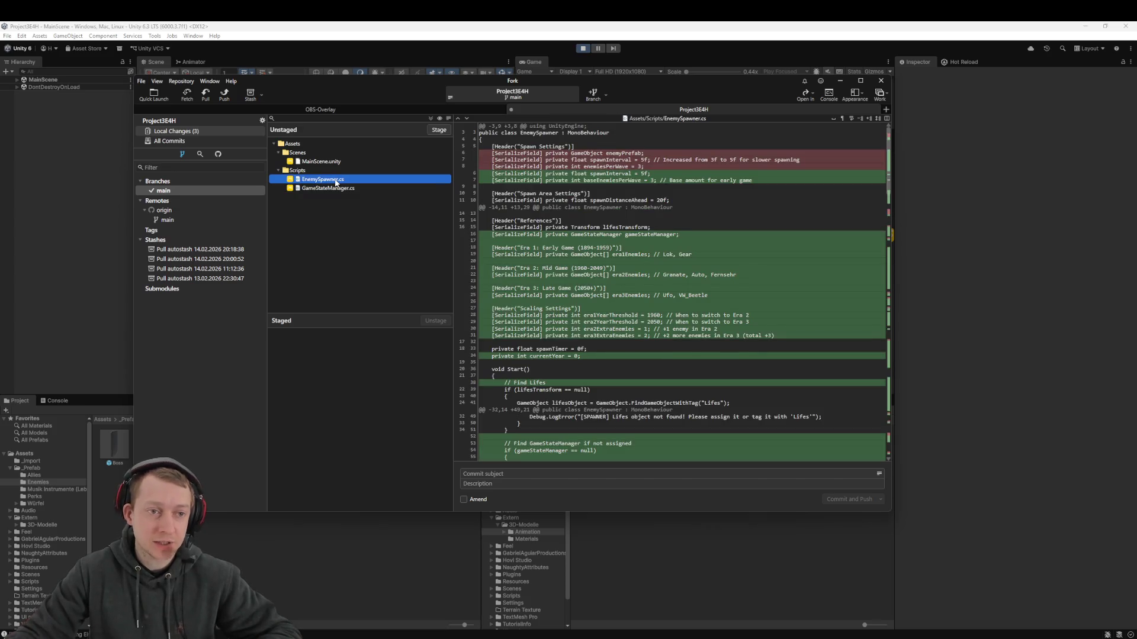
key("ctrl+a")
mouse_move(330, 164)
left_mouse_down()
mouse_move(319, 470)
mouse_move(384, 415)
left_mouse_up()
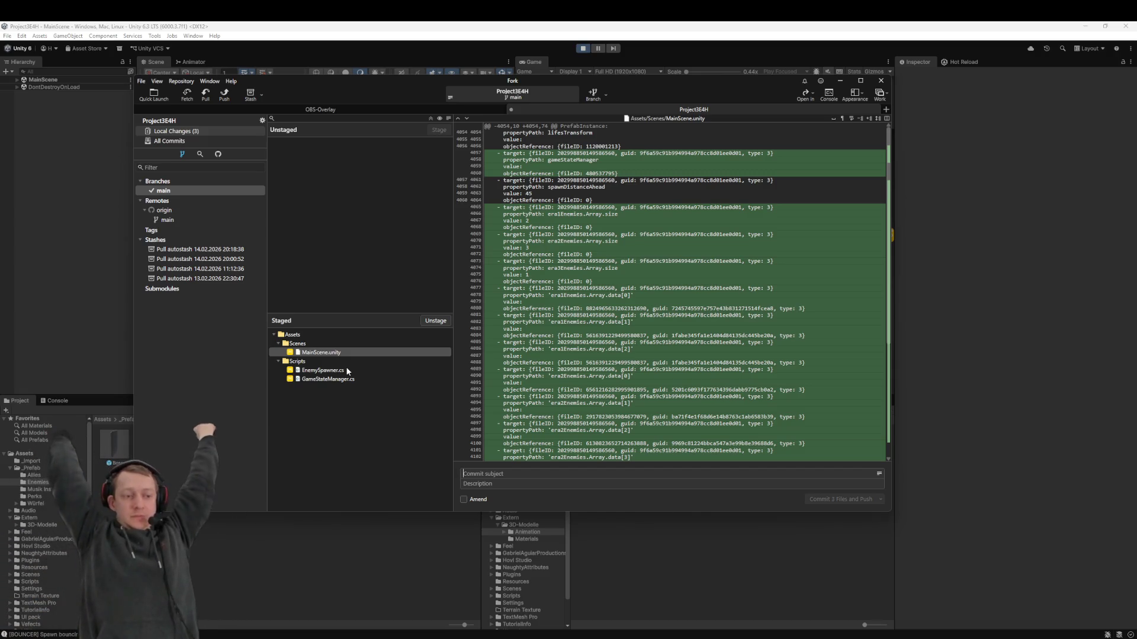
left_click(207, 518)
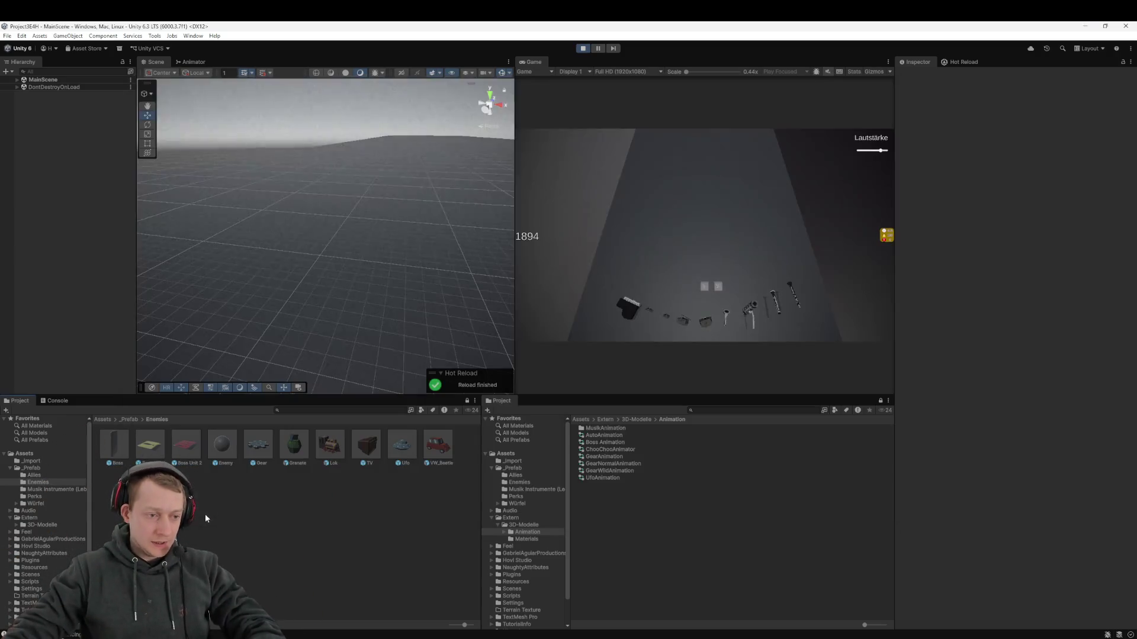
Drop the Wand model from 3D-Modelle into the scene, then delete the Wand clone
left_click(632, 419)
scroll(606, 492, "down", 10)
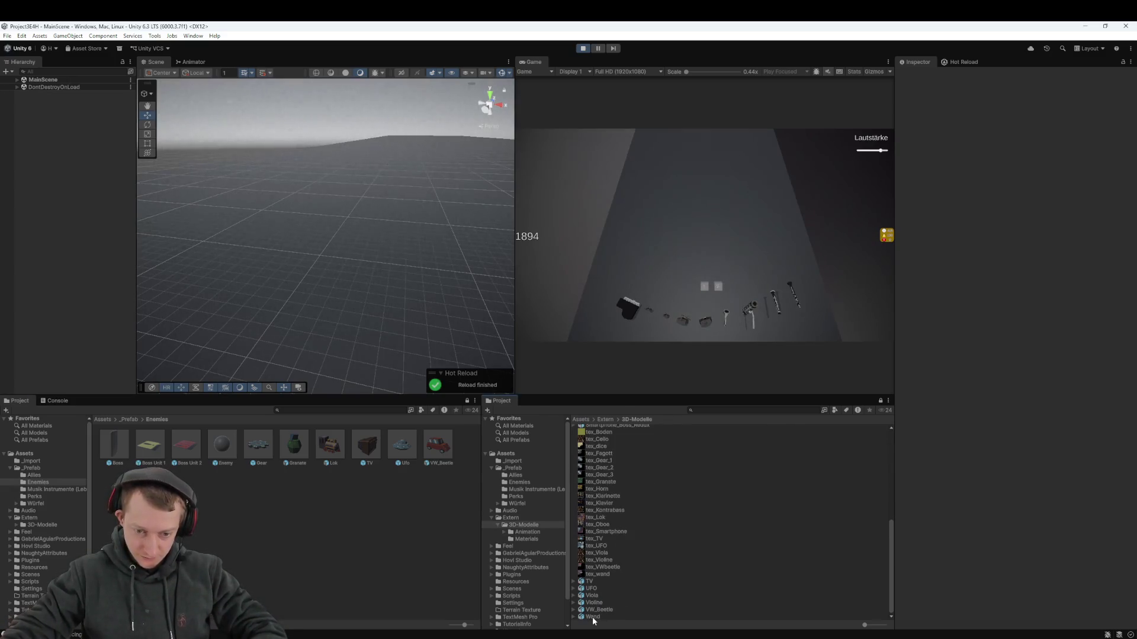
left_click(593, 617)
left_click(960, 65)
left_click(924, 63)
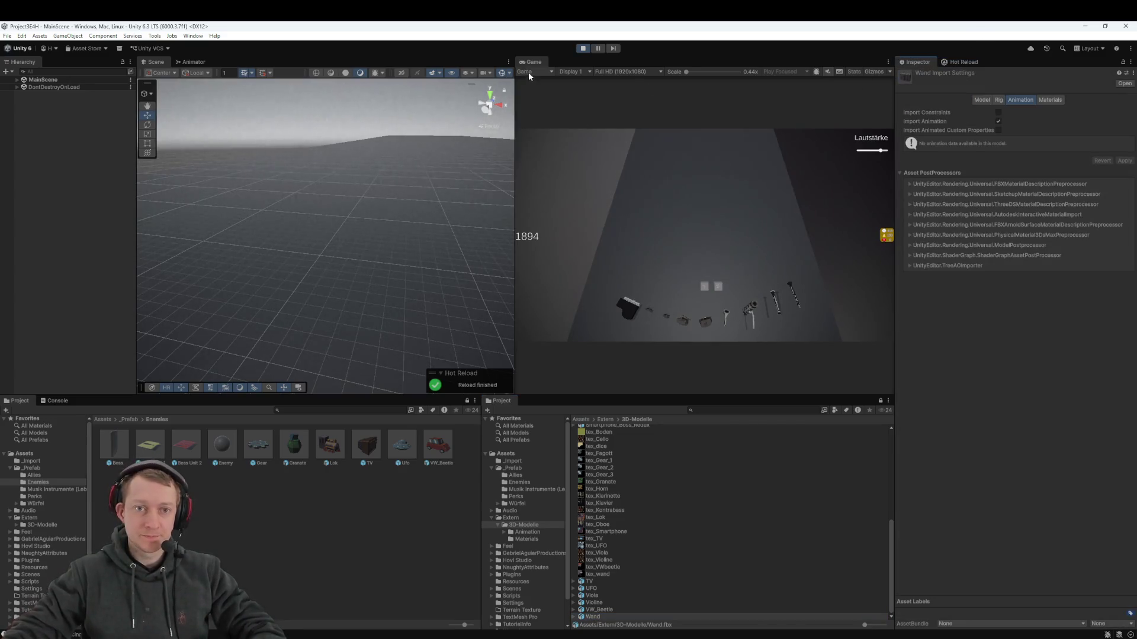
double_click(617, 618)
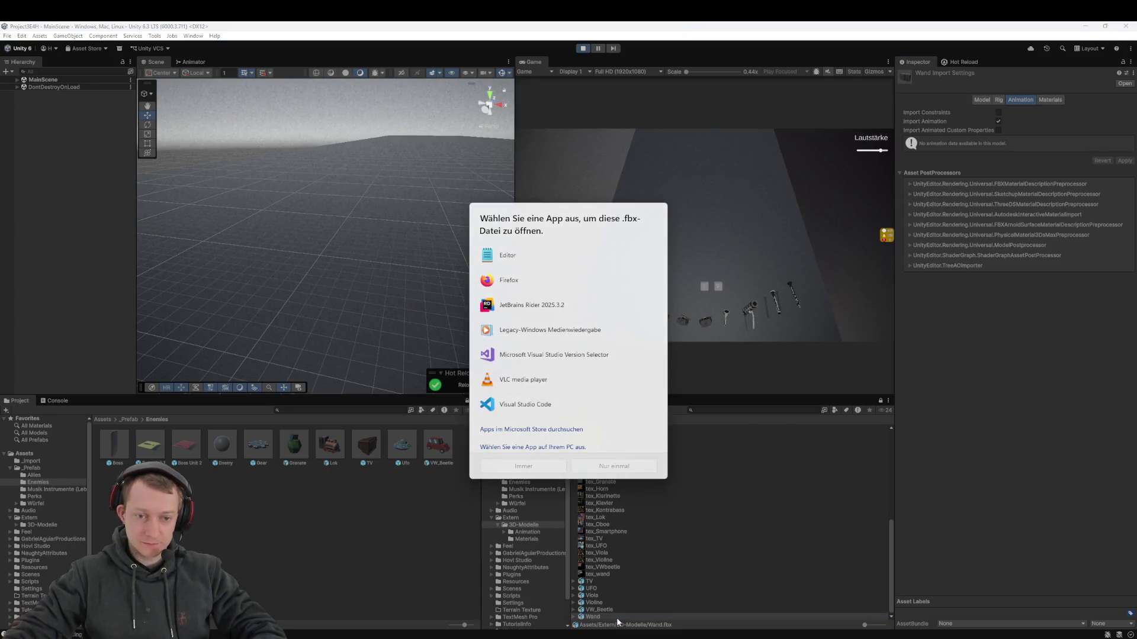
key("Escape")
mouse_move(590, 618)
left_mouse_down()
mouse_move(320, 242)
mouse_move(347, 245)
left_mouse_up()
scroll(328, 232, "up", 5)
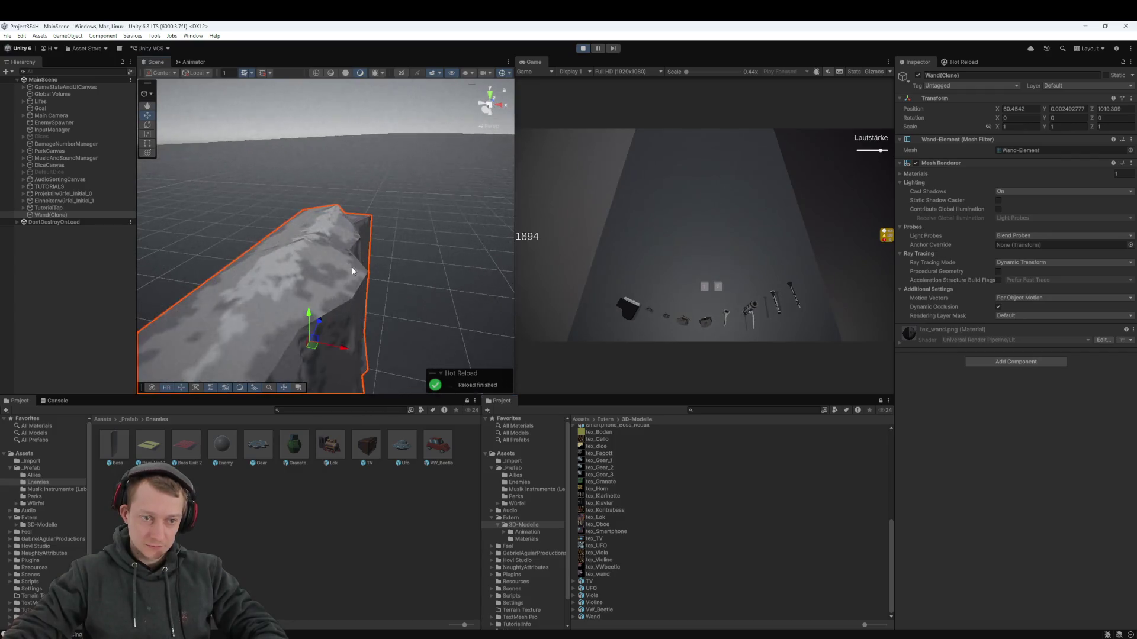
scroll(339, 267, "down", 8)
key("Delete")
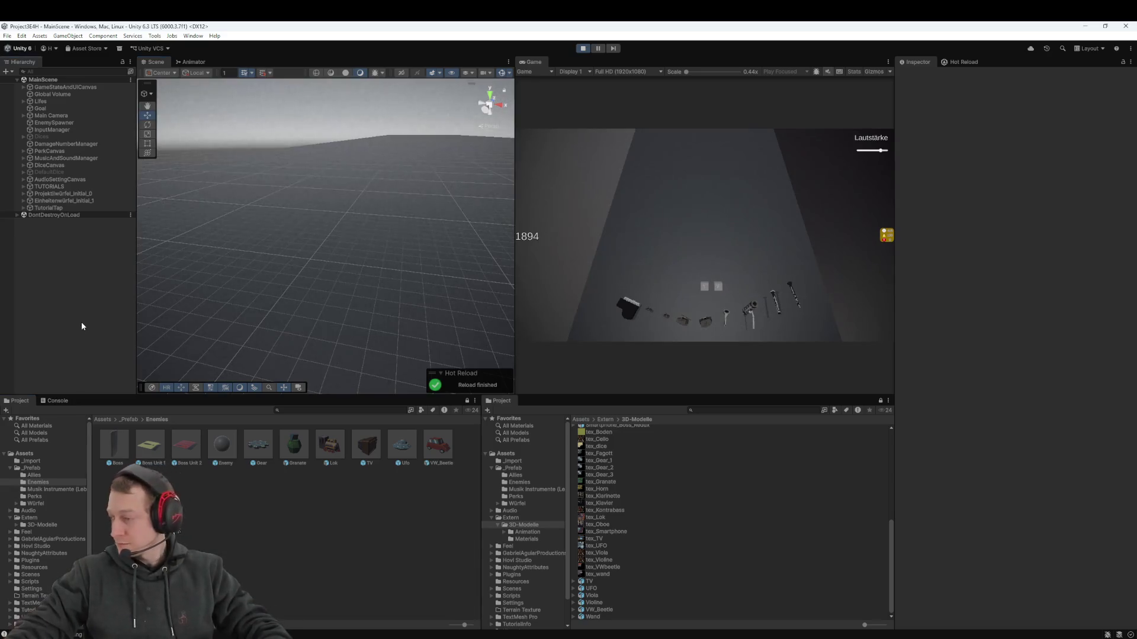
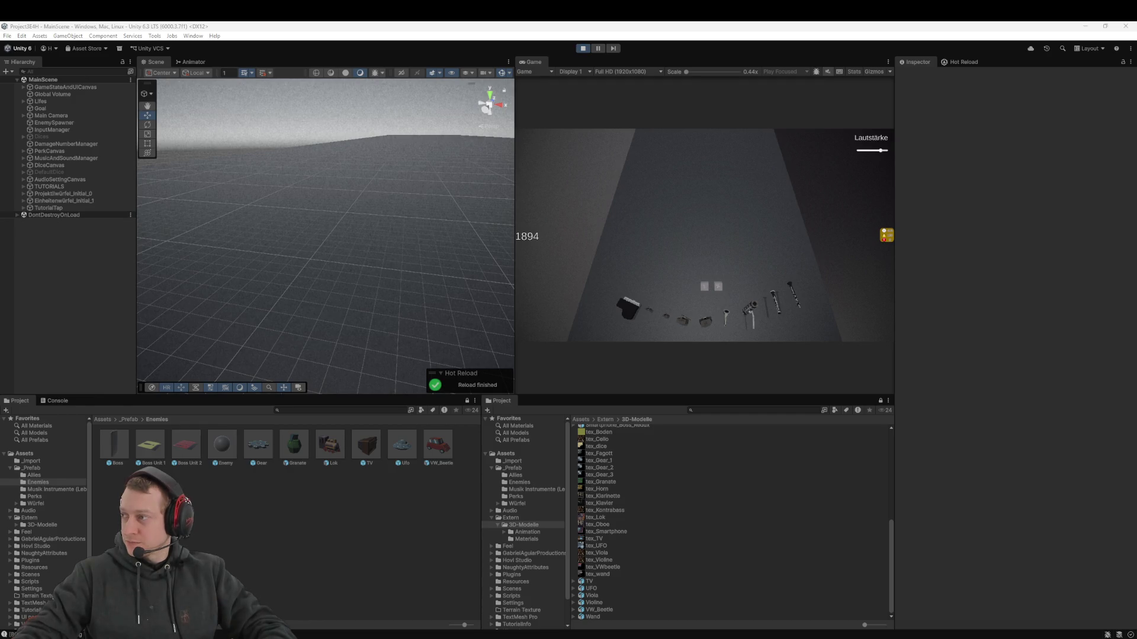
Bring the Firefox window with the itch.io game page forward and maximize it
key("alt+Tab")
double_click(699, 140)
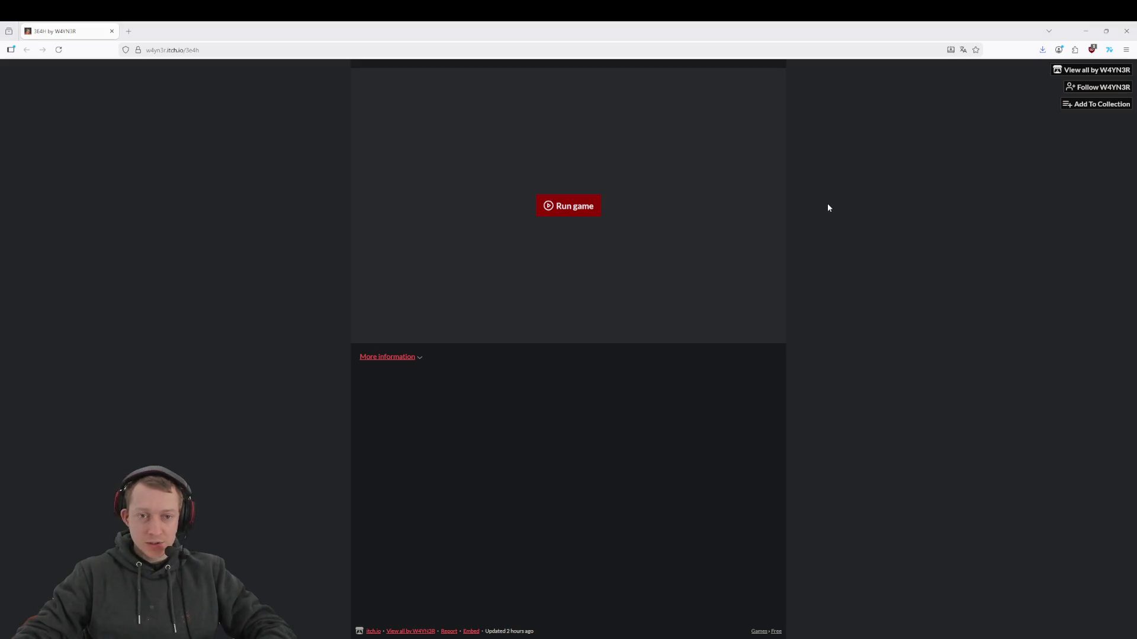
Reload the itch.io page, confirm it updated 5 minutes ago, and launch the web build
key("F5")
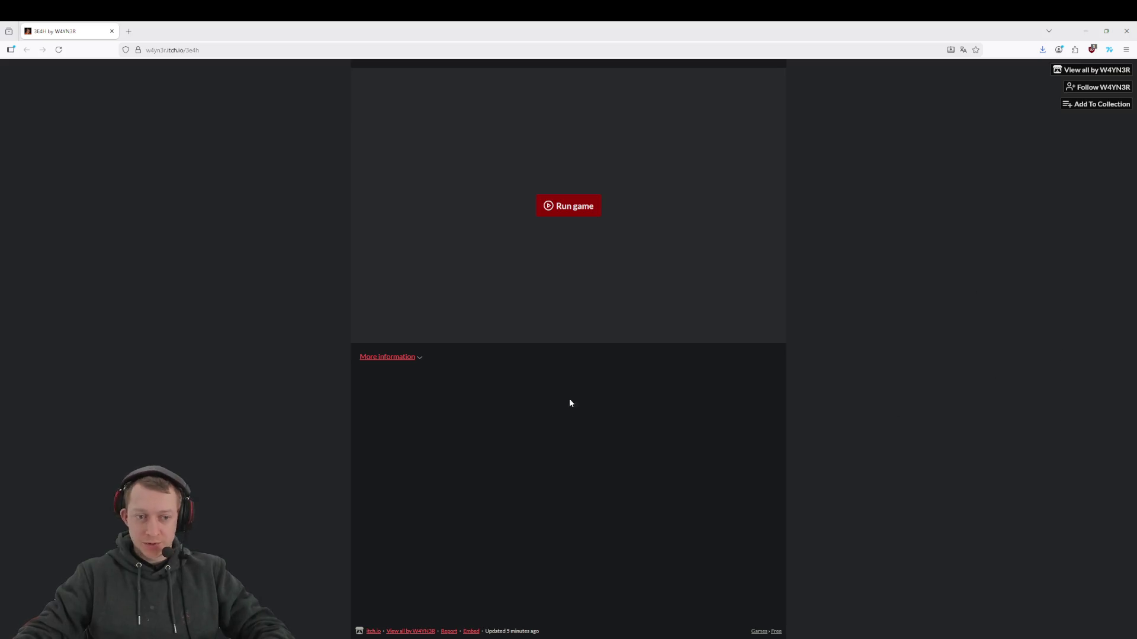
left_click(412, 357)
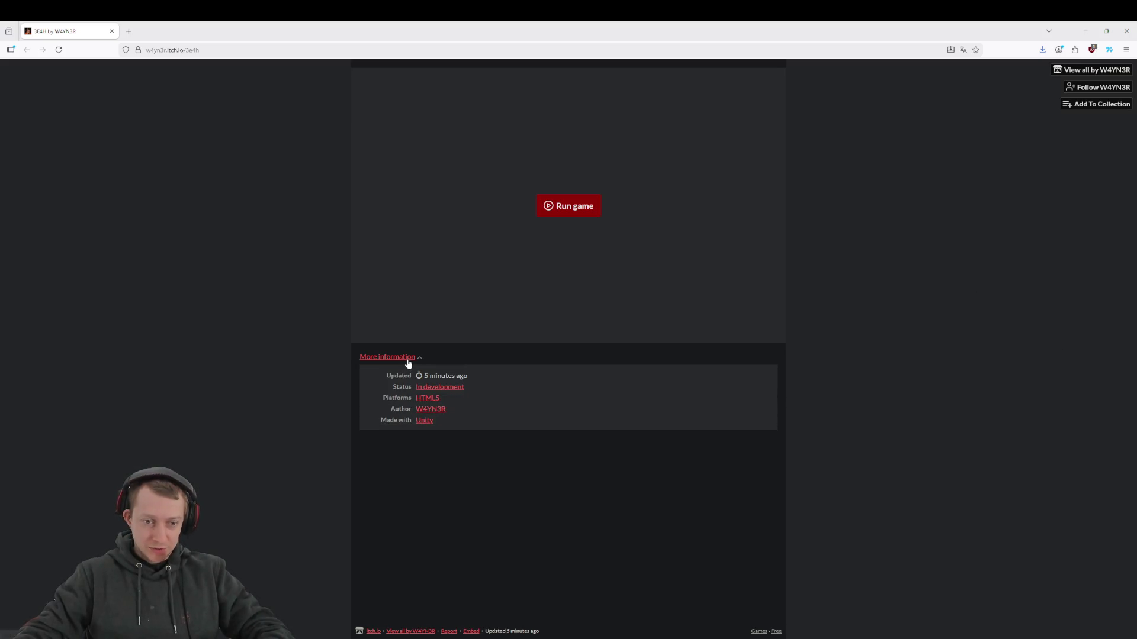
left_click(577, 207)
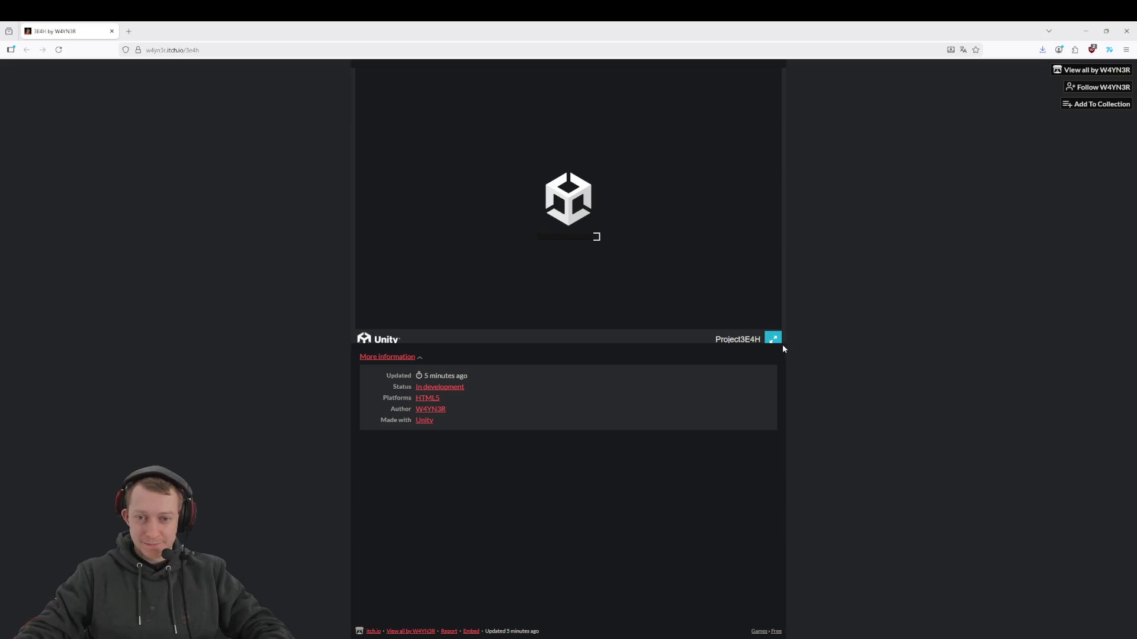
Hide the details section, equip the second die, and throw dice down the lane
left_click(419, 358)
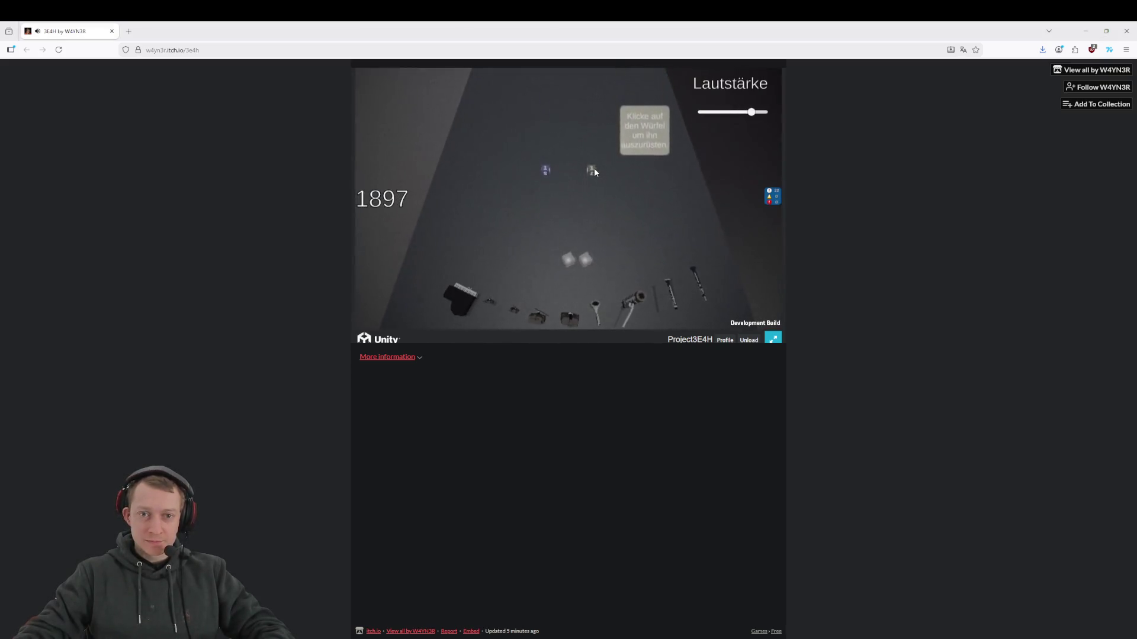
left_click(592, 174)
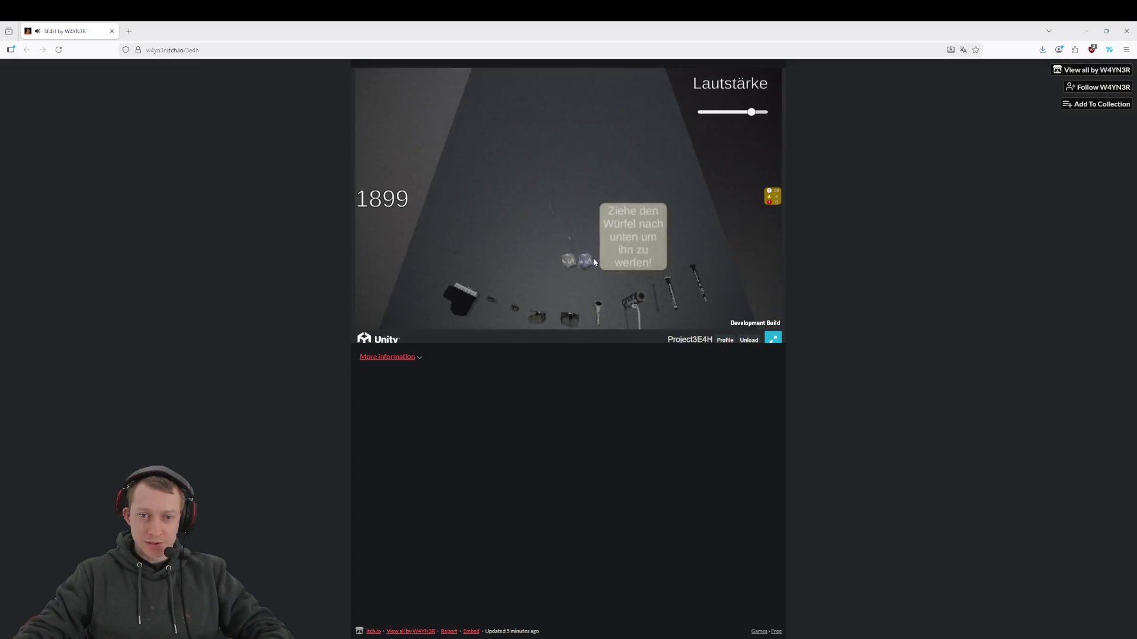
left_click_drag(592, 259, 583, 295)
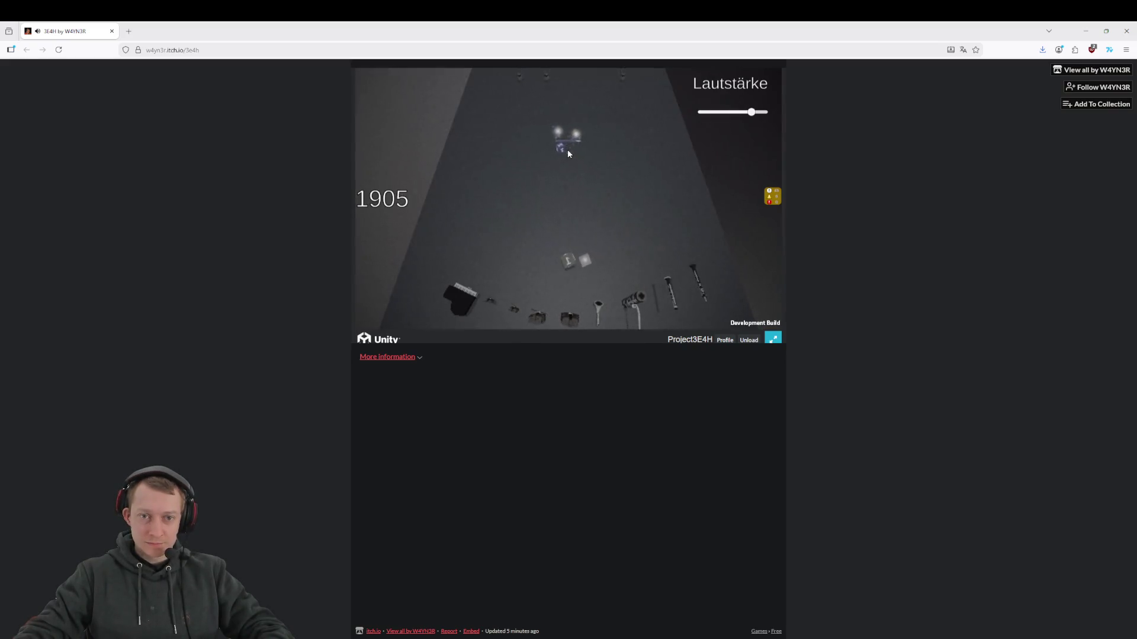
mouse_move(559, 154)
left_mouse_down()
mouse_move(612, 246)
mouse_move(663, 226)
mouse_move(694, 232)
left_mouse_up()
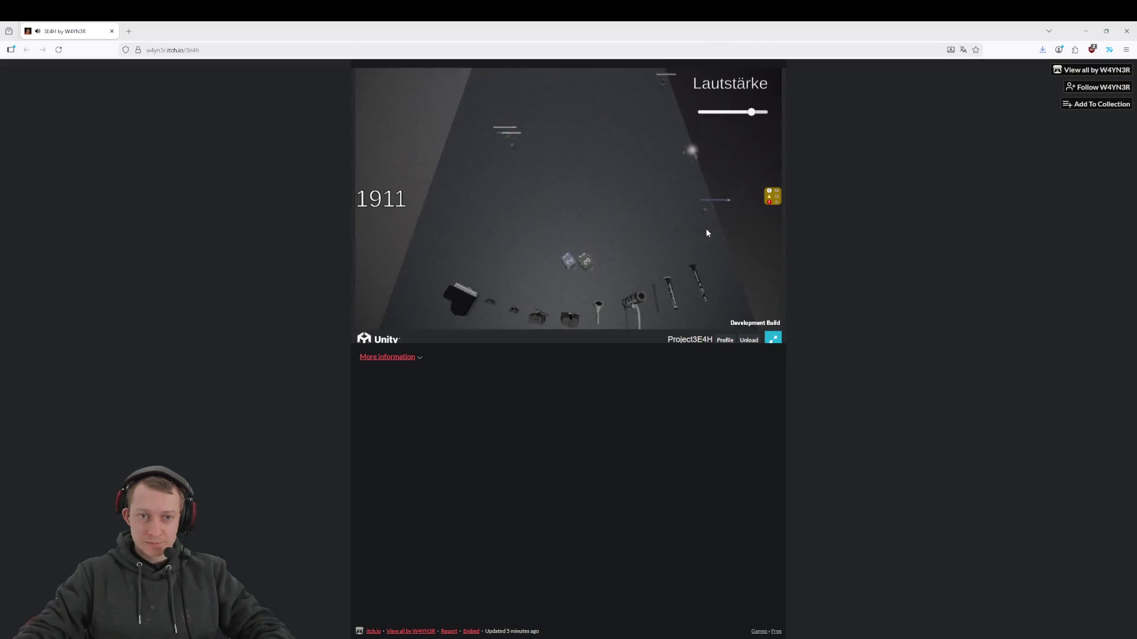
Keep throwing the purple die and the die showing 2, then take Lucky Number Gen
left_click(588, 264)
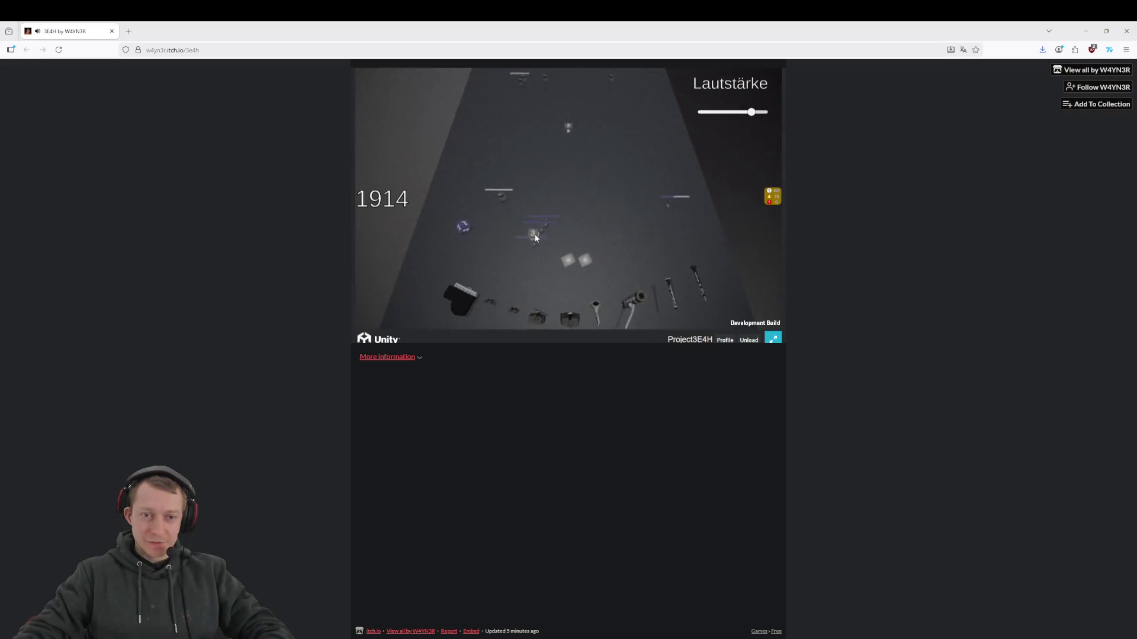
mouse_move(453, 250)
left_mouse_down()
mouse_move(581, 264)
mouse_move(503, 272)
mouse_move(418, 317)
mouse_move(451, 303)
mouse_move(488, 163)
left_mouse_up()
mouse_move(567, 205)
left_mouse_down()
mouse_move(558, 261)
mouse_move(640, 244)
mouse_move(623, 228)
left_mouse_up()
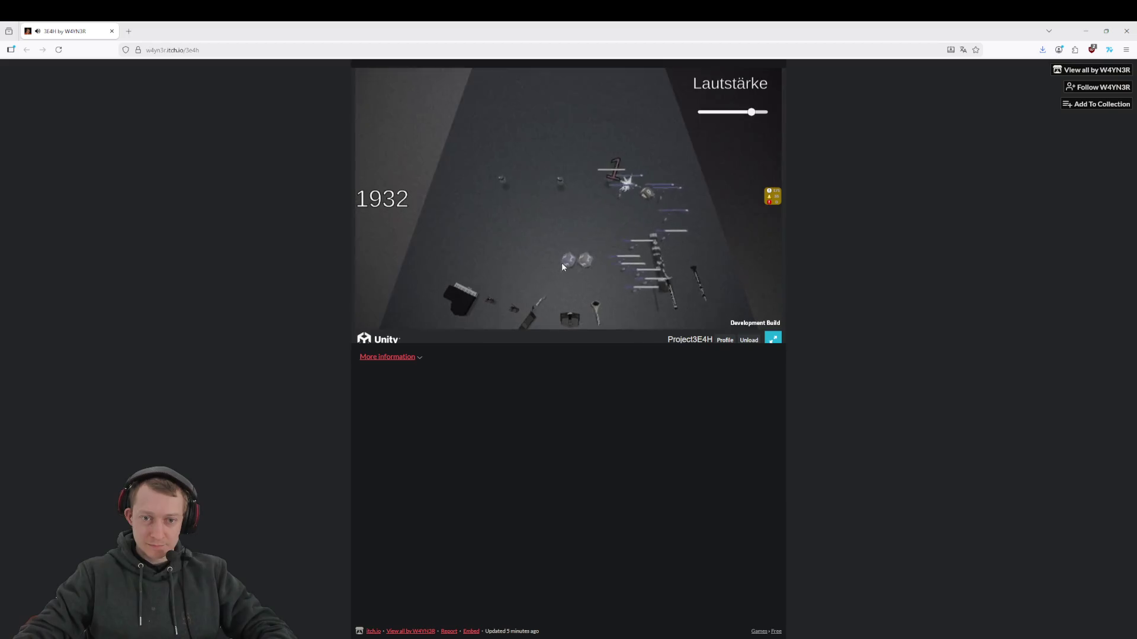
left_click(586, 232)
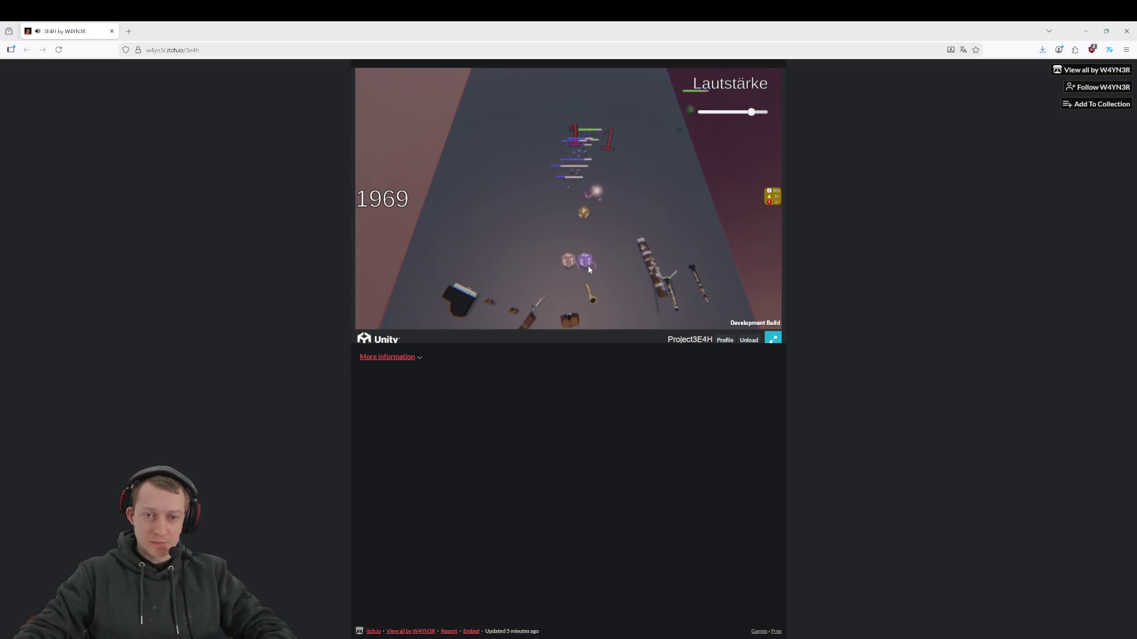
Take the middle upgrade card, lower the Lautstärke slider, and throw the purple die
left_click(566, 216)
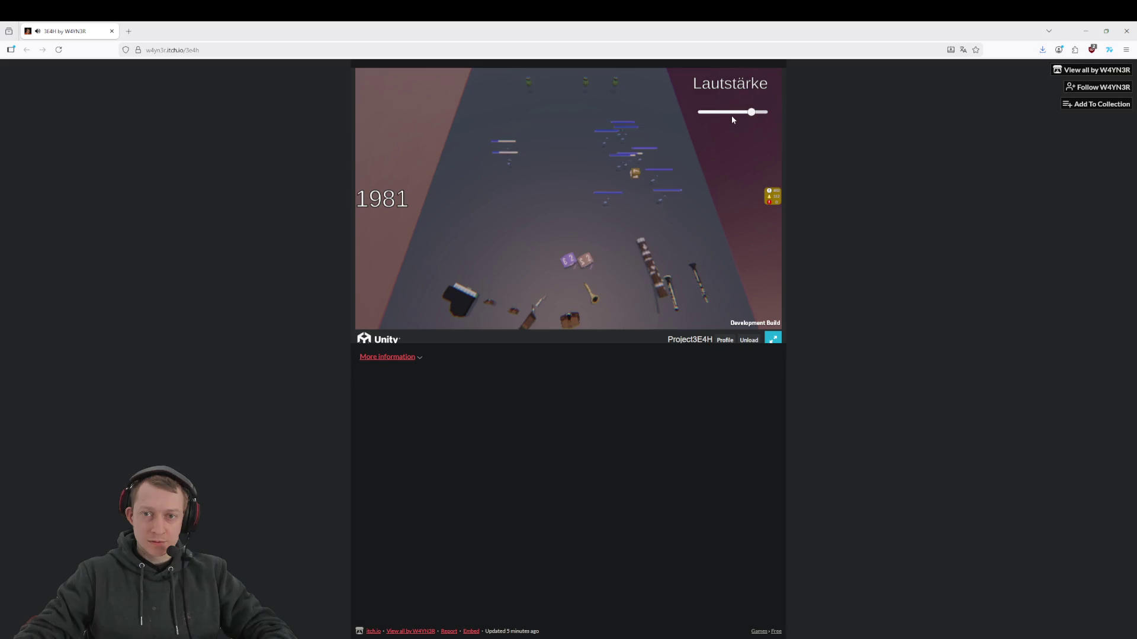
left_click_drag(723, 112, 713, 113)
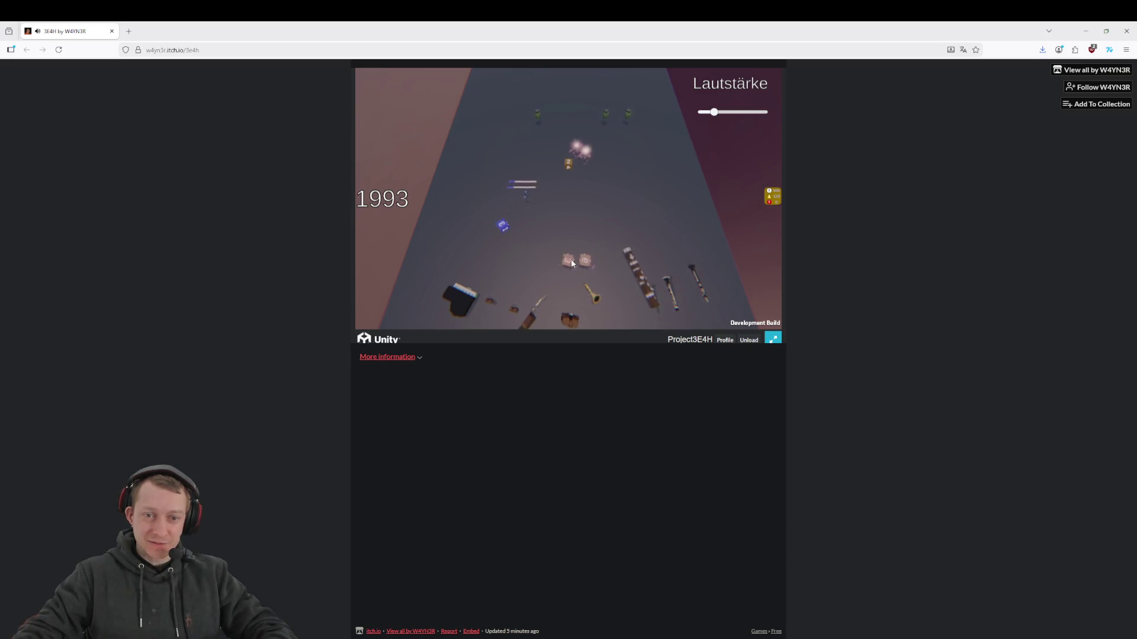
left_click_drag(500, 255, 569, 259)
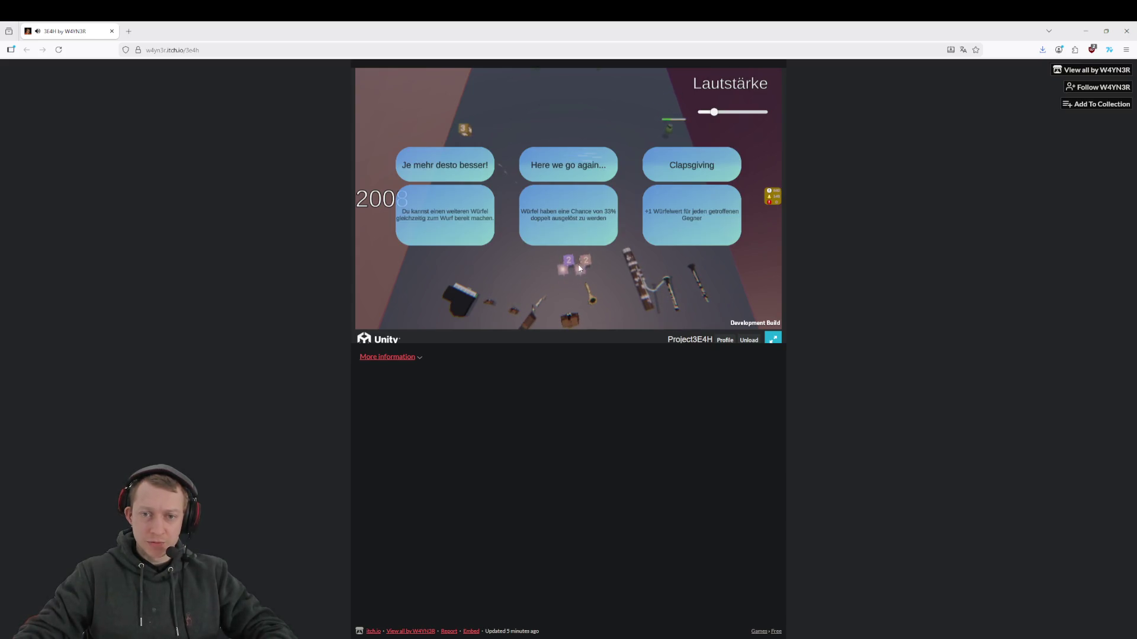
Take the Clapsgiving upgrade and throw the blue die at the enemies
left_click(687, 230)
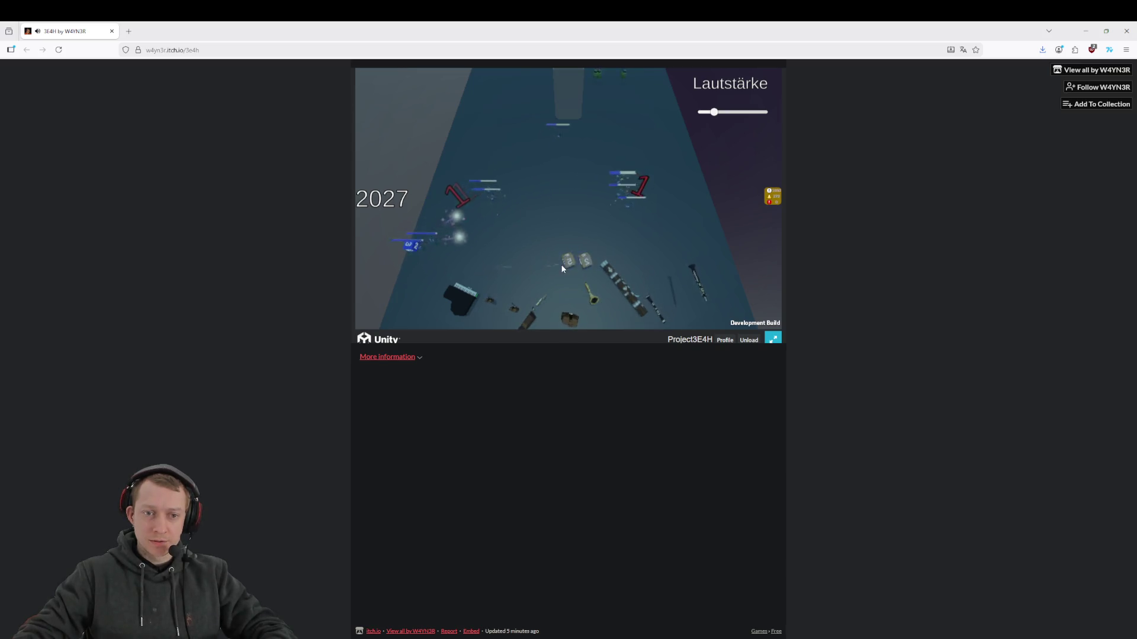
mouse_move(404, 279)
left_mouse_down()
mouse_move(577, 248)
mouse_move(577, 239)
left_mouse_up()
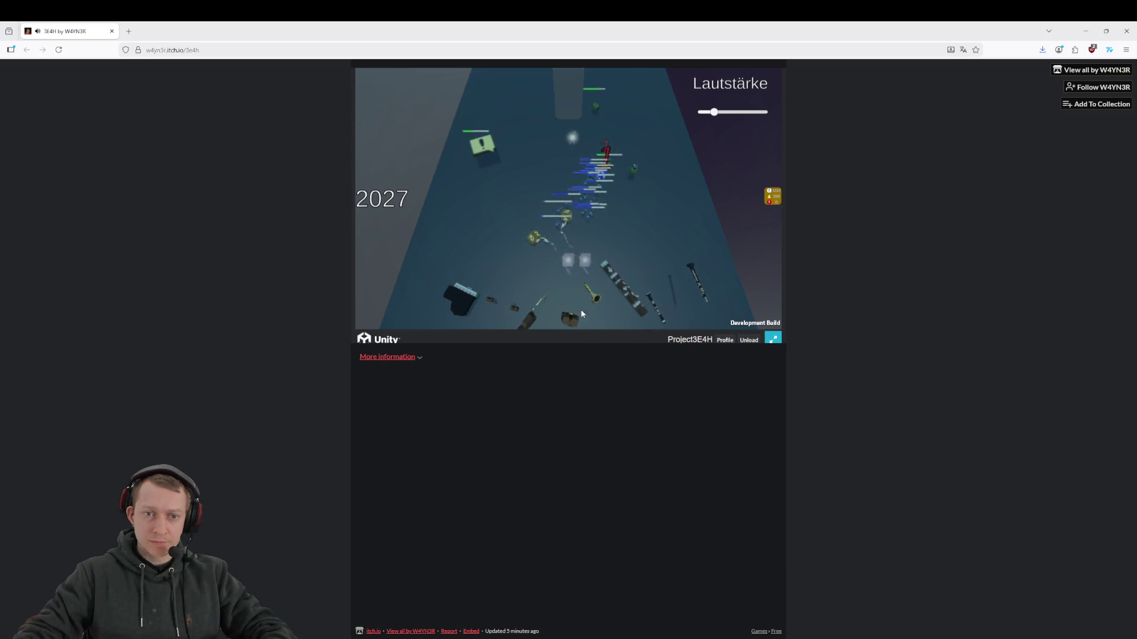
Throw the yellow-green, blue and yellow dice at the incoming enemy waves
left_click_drag(538, 259, 580, 249)
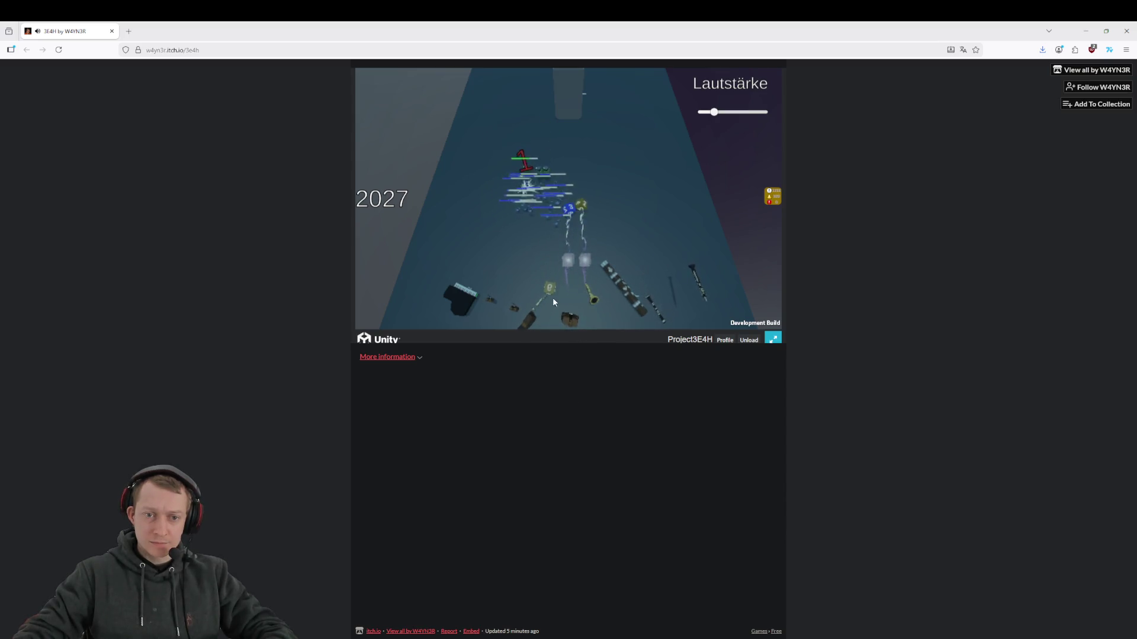
mouse_move(574, 152)
left_mouse_down()
mouse_move(593, 143)
mouse_move(588, 259)
left_mouse_up()
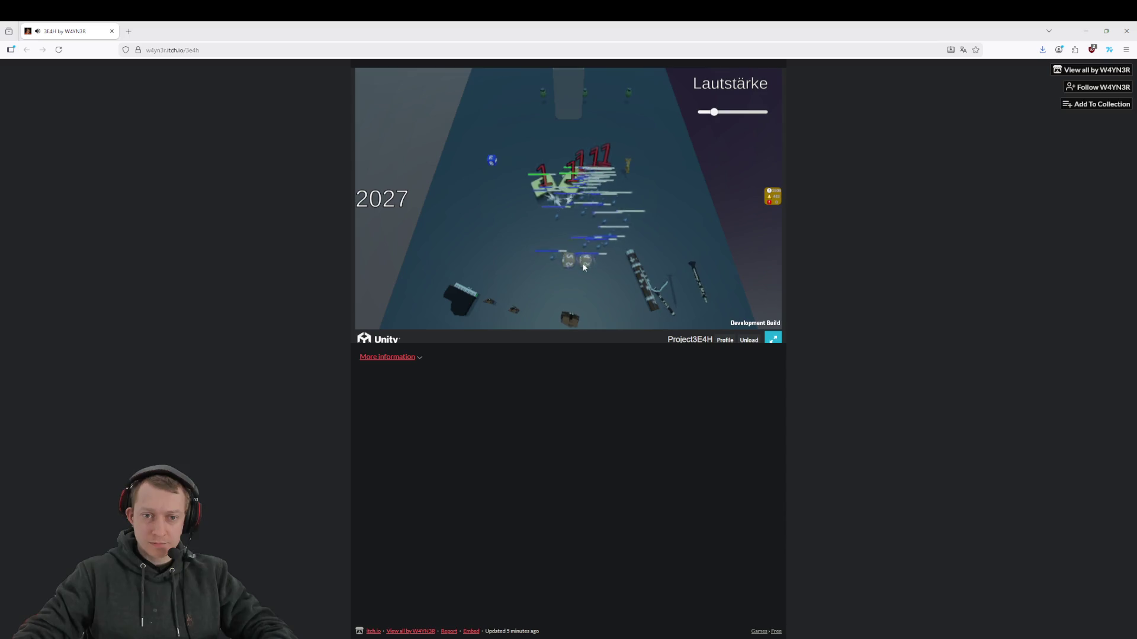
mouse_move(493, 166)
left_mouse_down()
mouse_move(595, 283)
mouse_move(577, 351)
mouse_move(545, 254)
left_mouse_up()
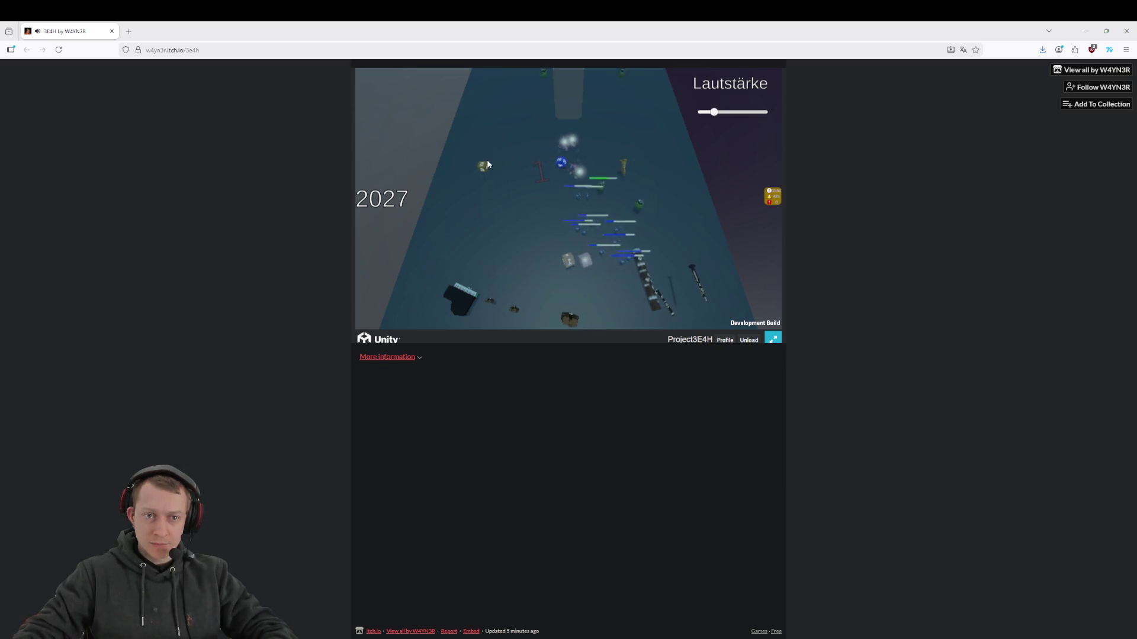
left_click_drag(571, 168, 565, 183)
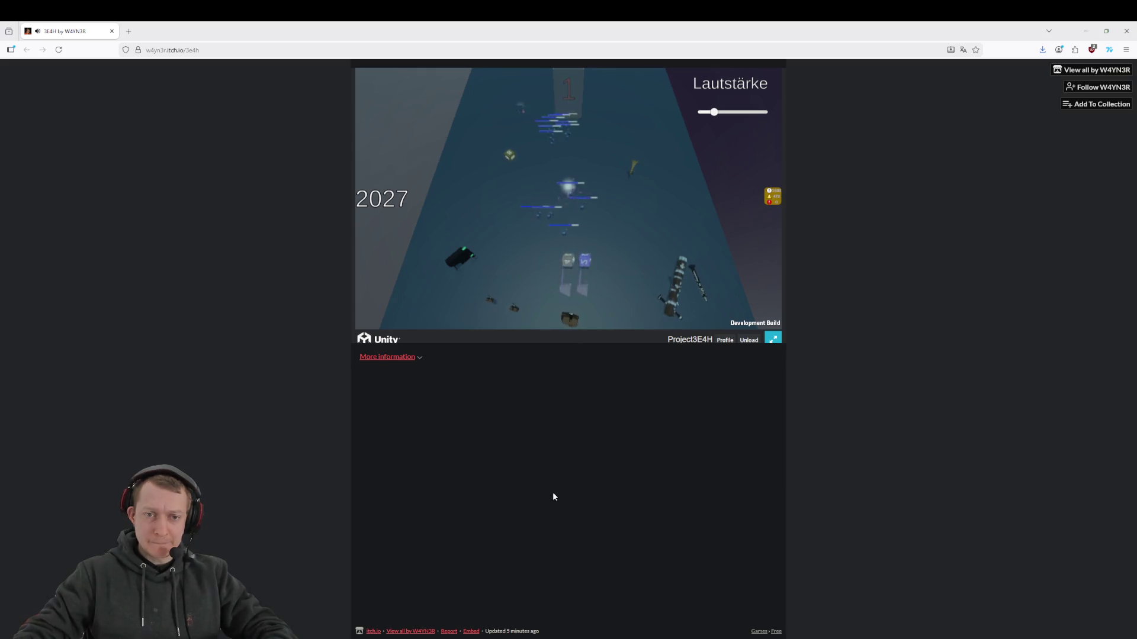
left_click_drag(504, 176, 627, 263)
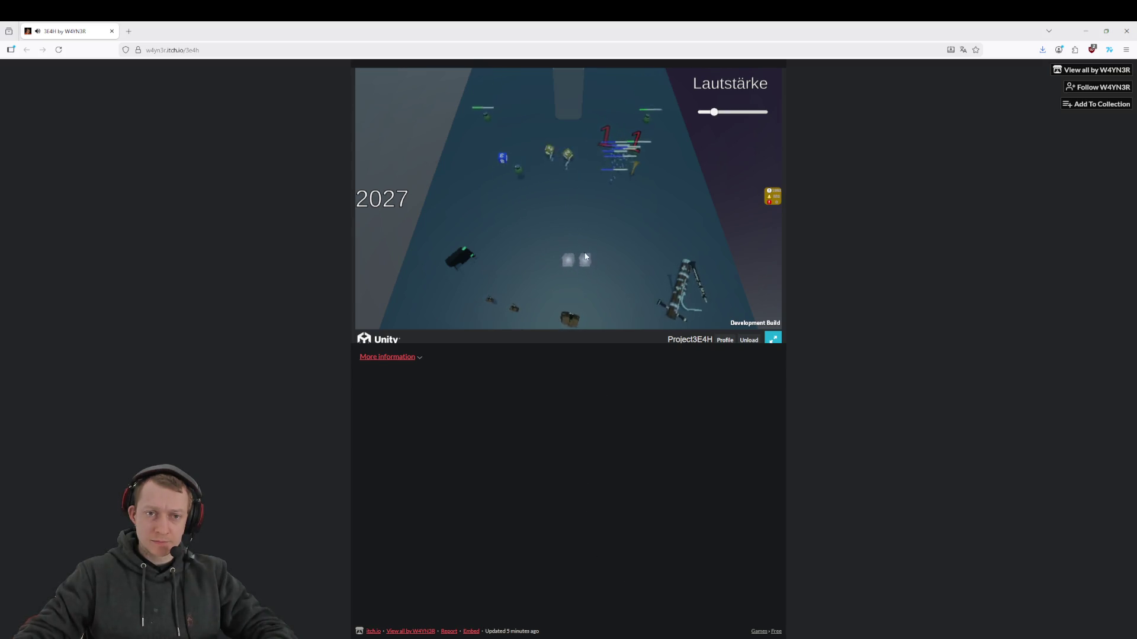
Throw the blue die, then merge it into the white die and shift the yellow die
left_click_drag(503, 164, 567, 257)
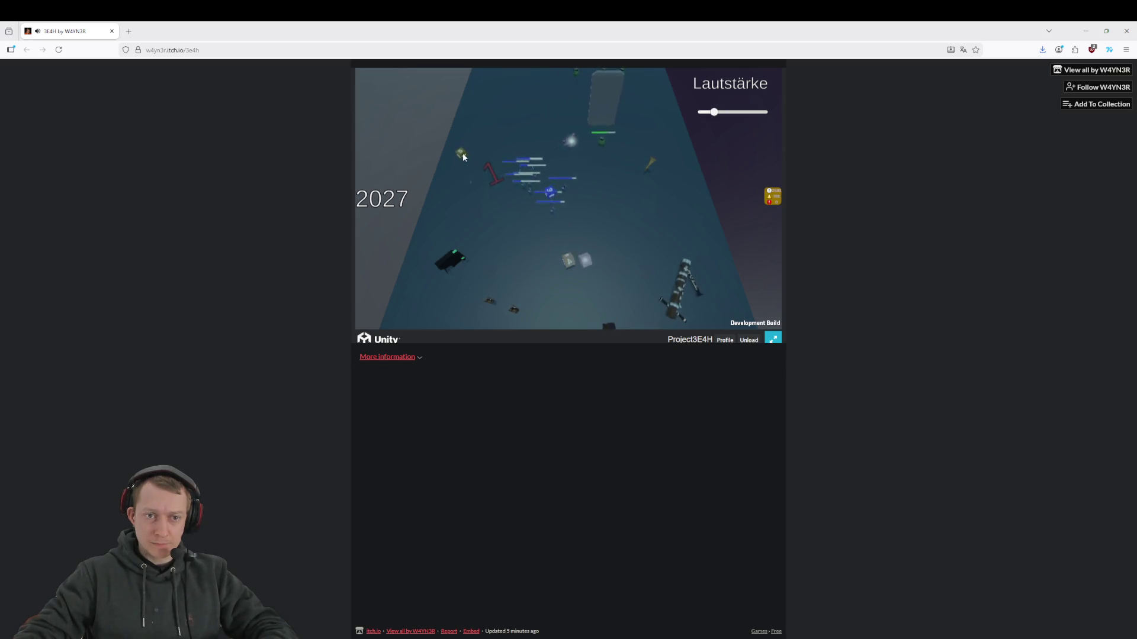
mouse_move(544, 204)
left_mouse_down()
mouse_move(542, 238)
mouse_move(568, 260)
left_mouse_up()
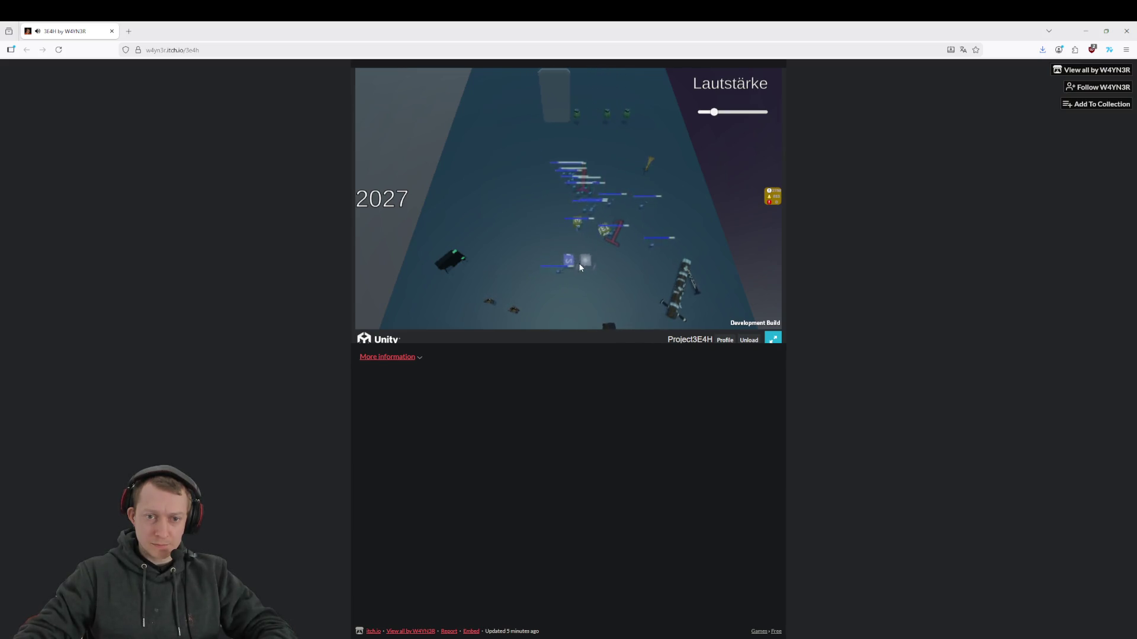
mouse_move(569, 260)
left_mouse_down()
mouse_move(586, 265)
mouse_move(575, 223)
left_mouse_up()
mouse_move(546, 261)
left_mouse_down()
mouse_move(571, 262)
mouse_move(562, 229)
mouse_move(577, 226)
mouse_move(566, 246)
mouse_move(543, 226)
mouse_move(556, 233)
mouse_move(560, 261)
left_mouse_up()
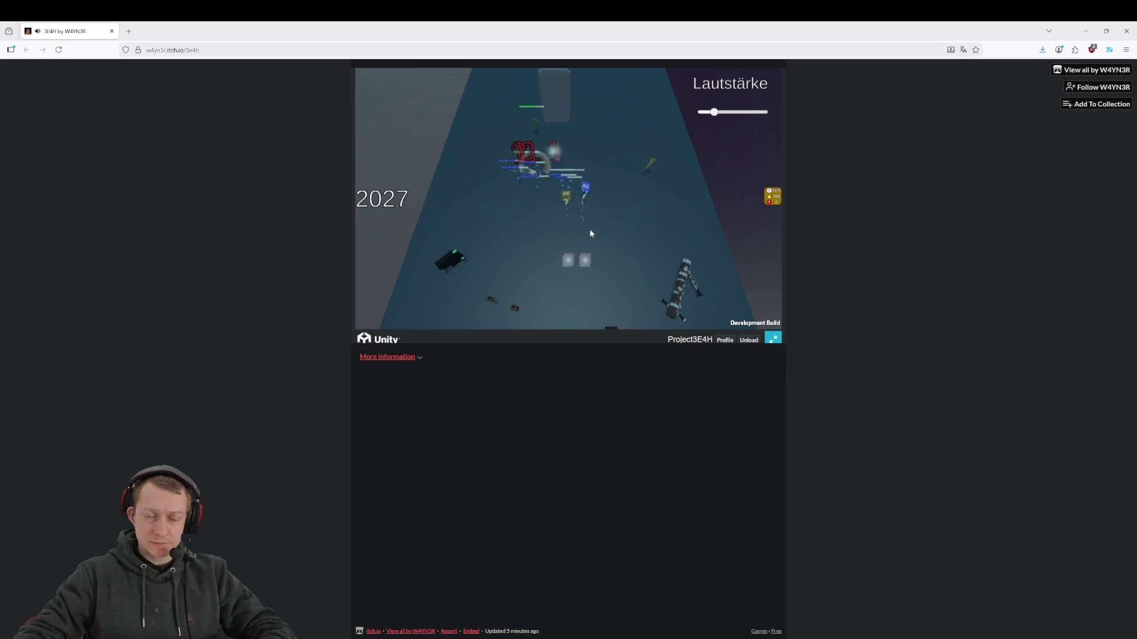
left_click(589, 261)
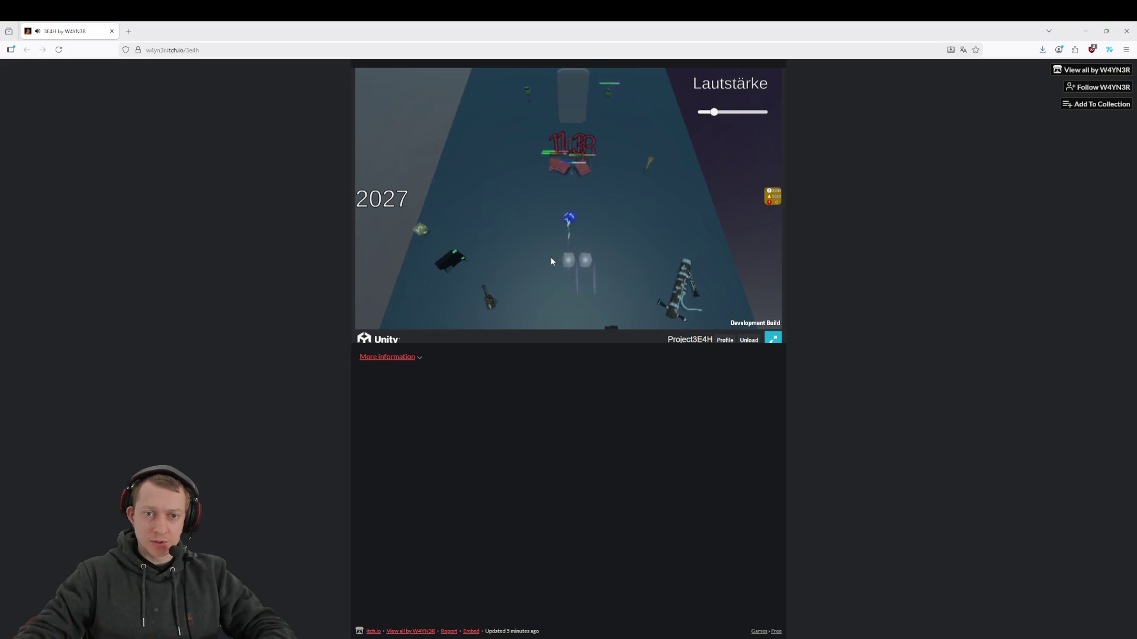
Throw a last die, retry after losing, and reload the page for the newest build
left_click_drag(414, 252, 543, 264)
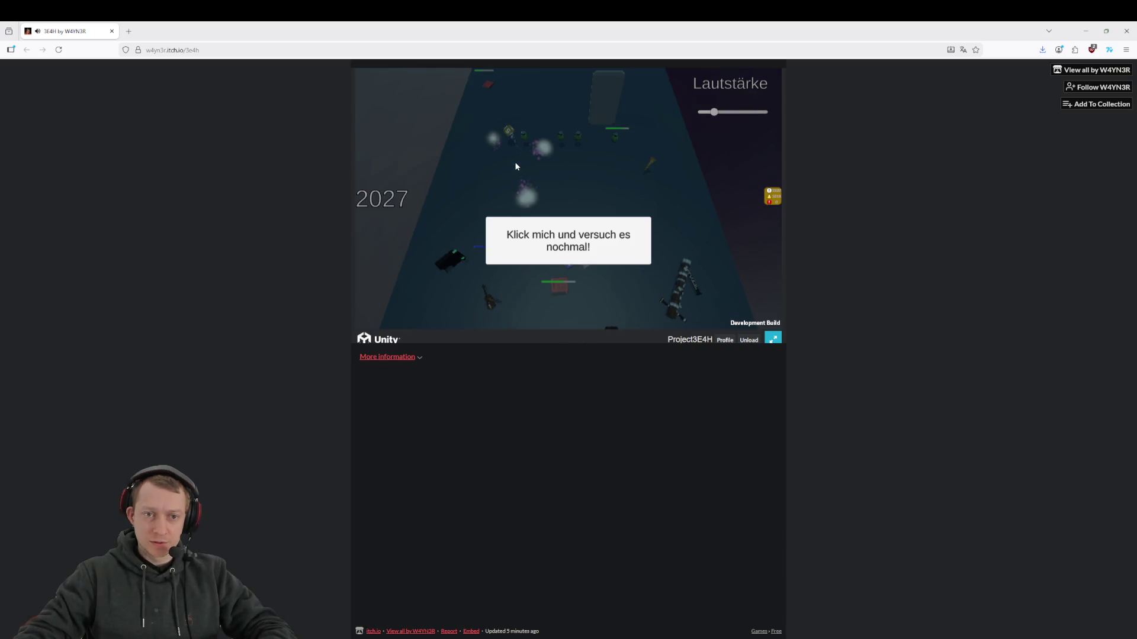
left_click(585, 254)
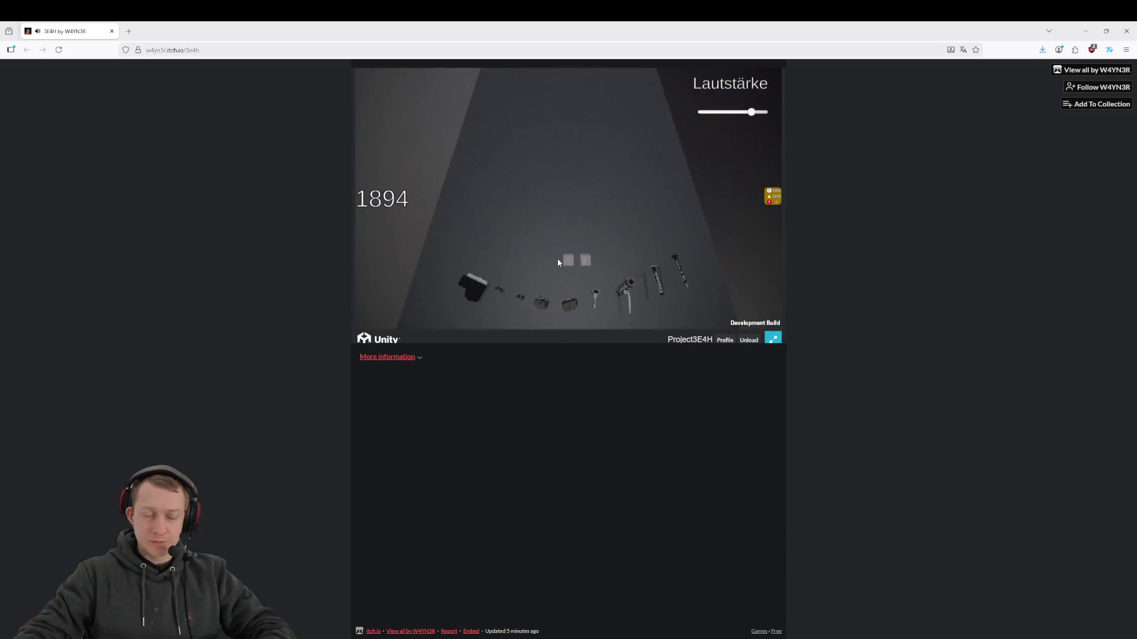
key("F5")
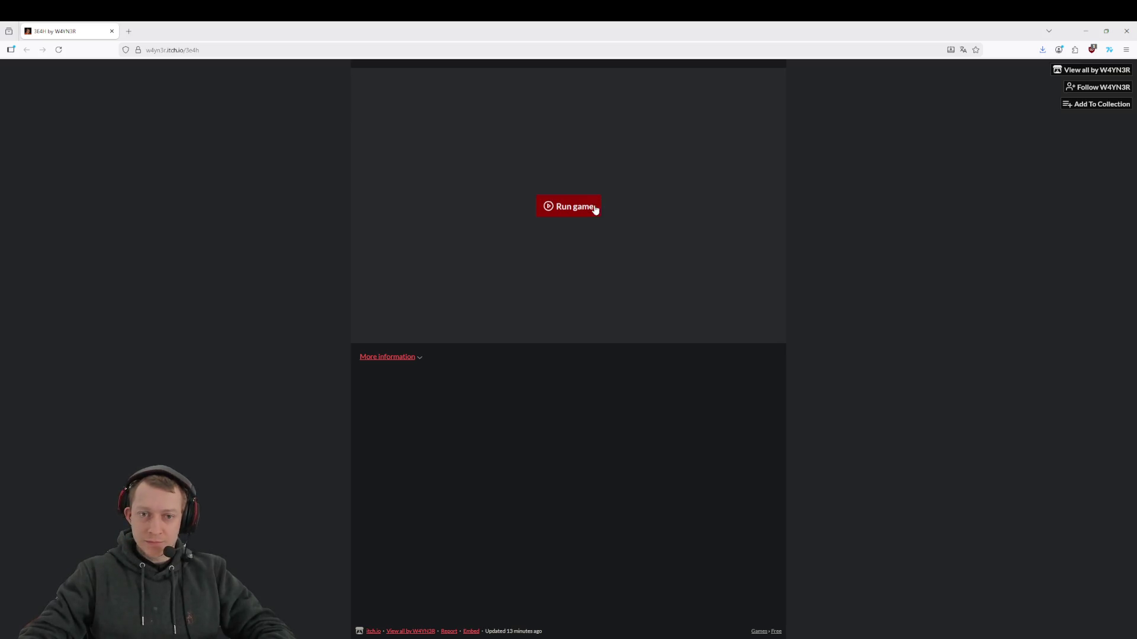
Run the latest build in fullscreen and equip the blue die
left_click(595, 210)
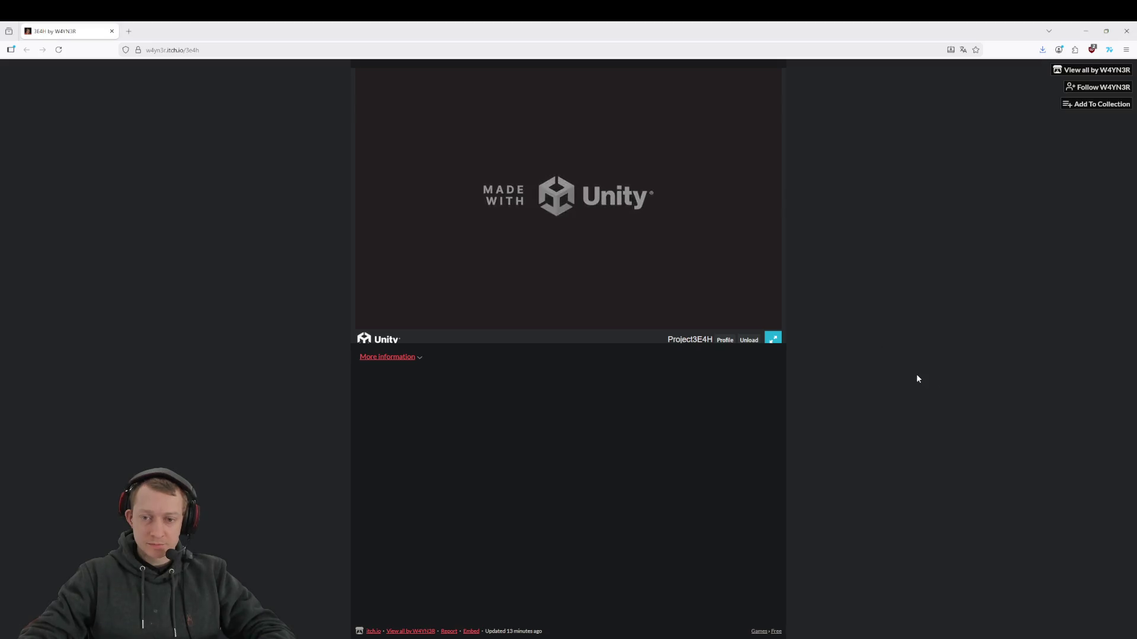
left_click(774, 339)
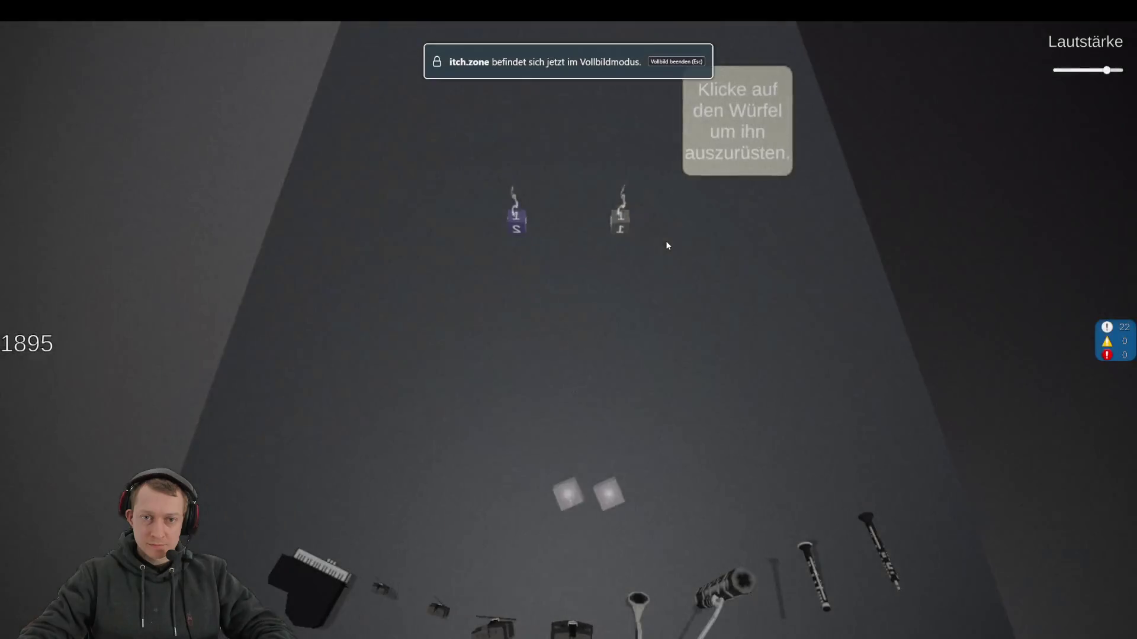
left_click(525, 263)
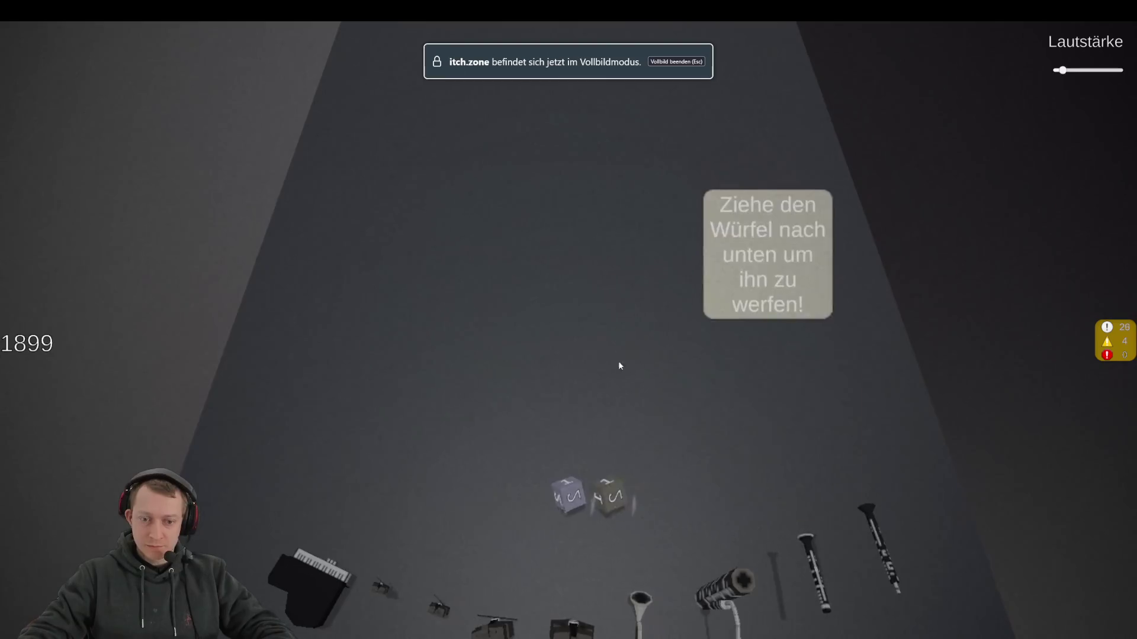
Throw the dice up the field, recalling the purple and grey dice to the tray
mouse_move(589, 497)
left_mouse_down()
mouse_move(592, 563)
mouse_move(590, 515)
left_mouse_up()
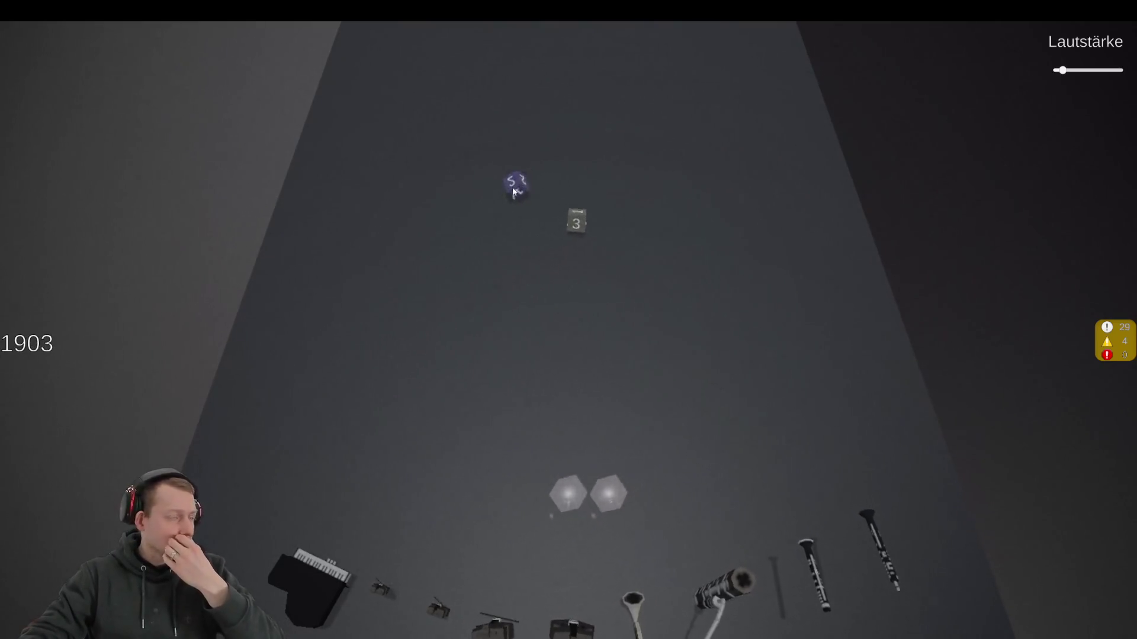
left_click(509, 193)
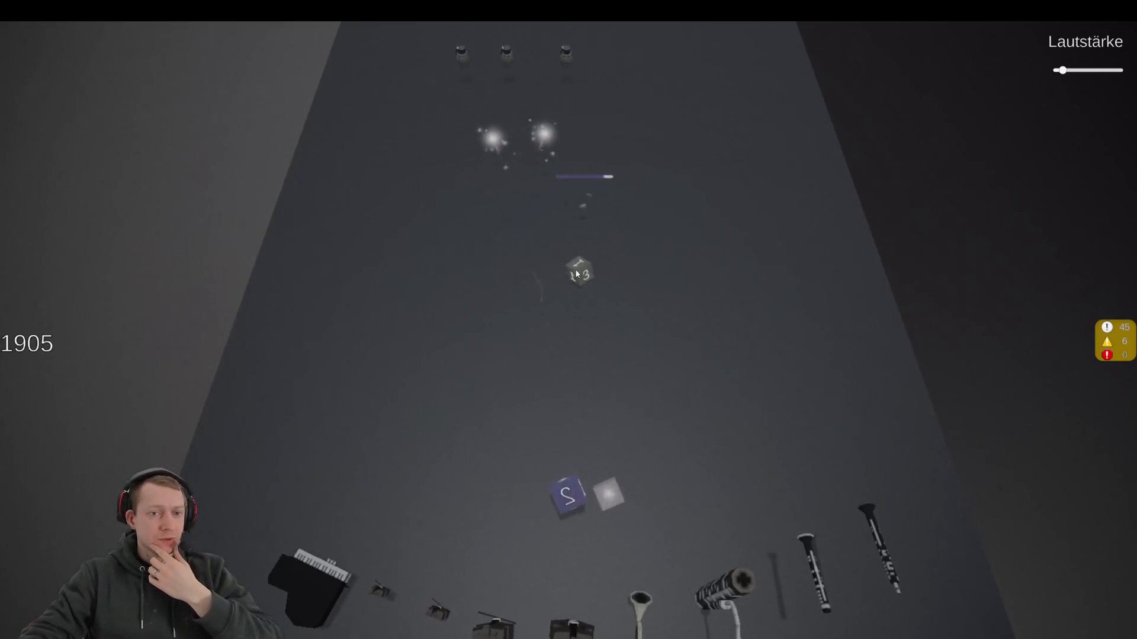
left_click_drag(589, 497, 620, 619)
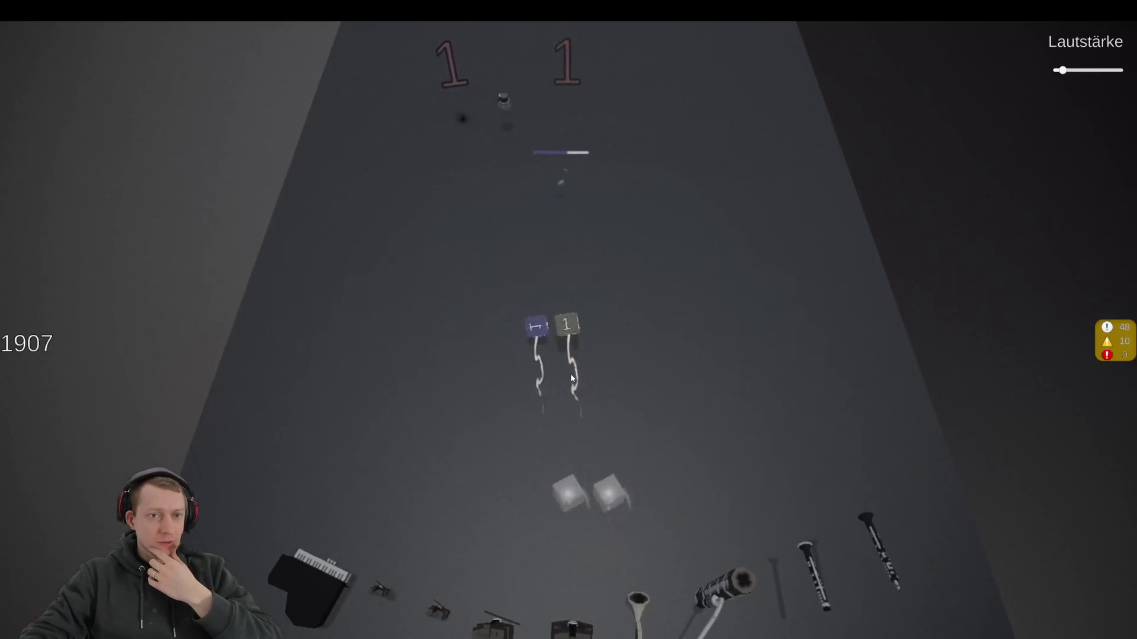
left_click(506, 227)
left_click(643, 115)
left_click_drag(604, 492, 653, 527)
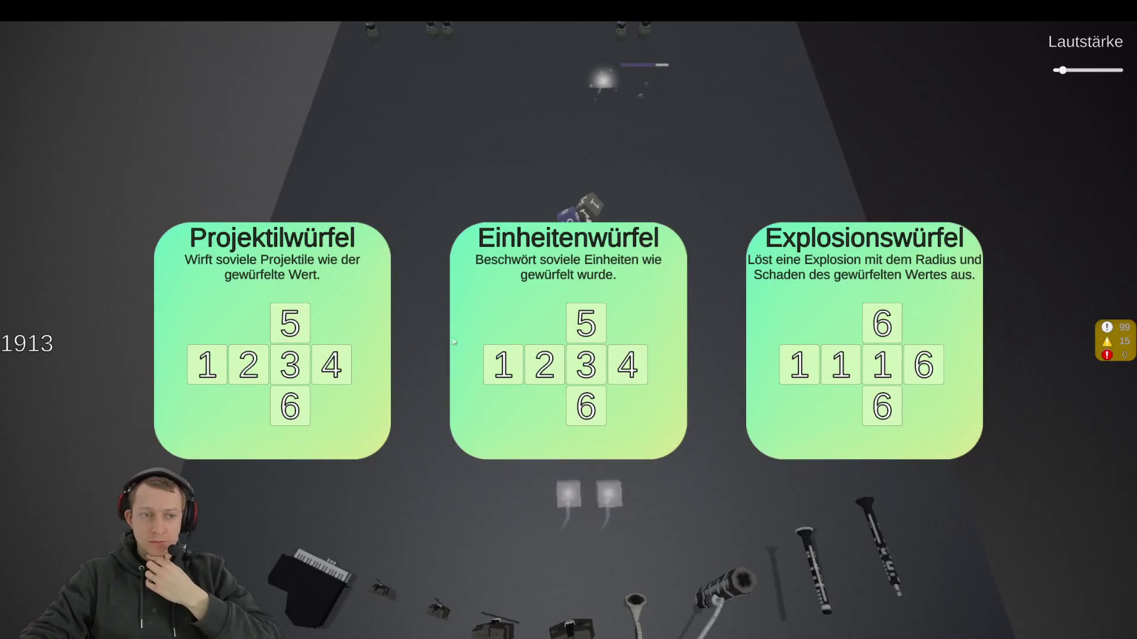
Choose Explosionswürfel, then launch the red, blue and pink dice at the enemies
left_click(867, 293)
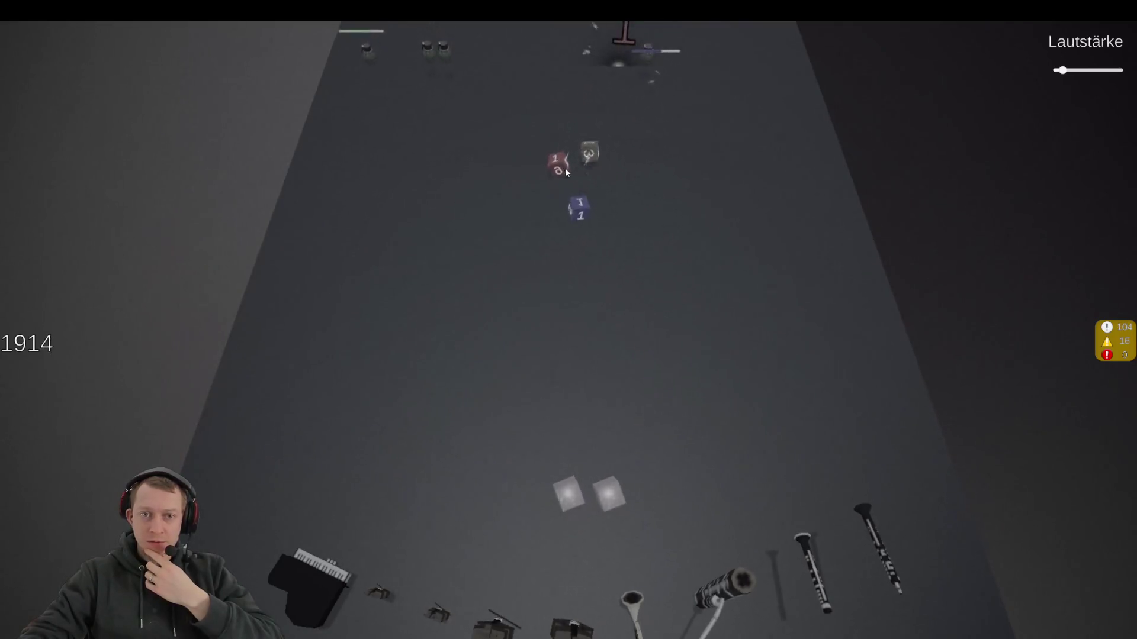
left_click(580, 237)
left_click_drag(606, 494, 639, 521)
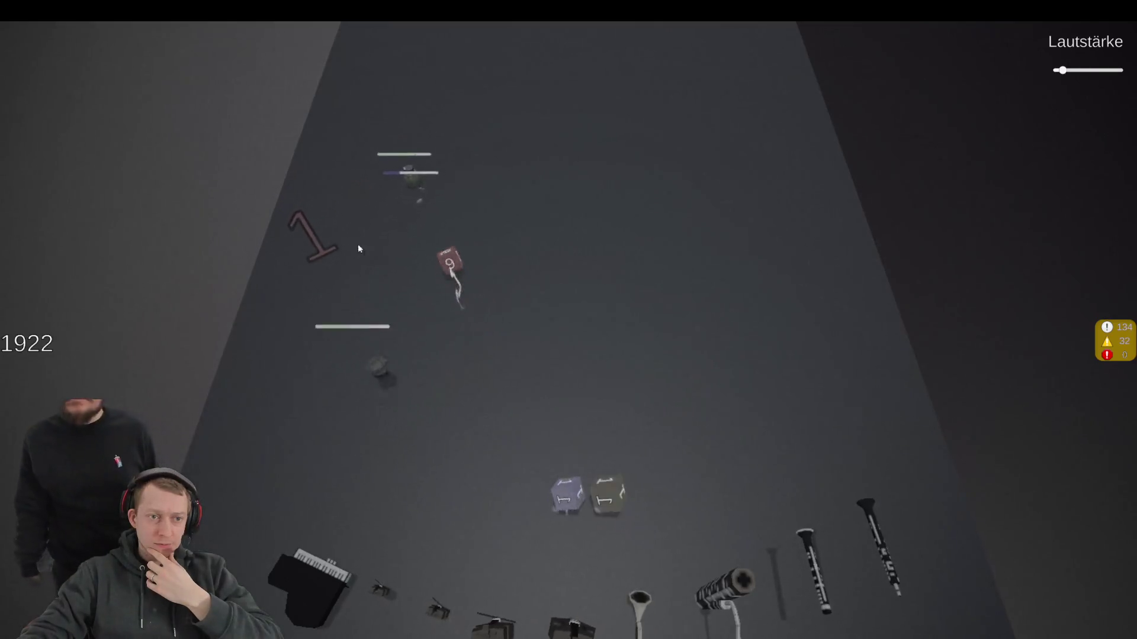
mouse_move(428, 246)
left_mouse_down()
mouse_move(375, 303)
mouse_move(411, 295)
mouse_move(562, 489)
mouse_move(555, 271)
mouse_move(577, 223)
mouse_move(512, 154)
left_mouse_up()
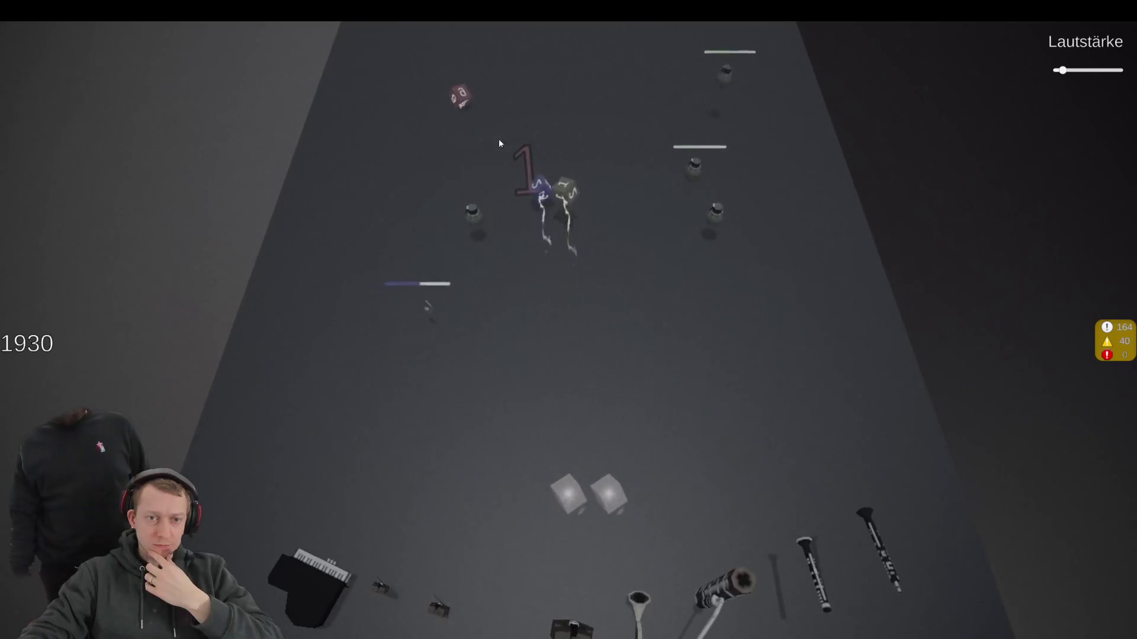
left_click_drag(551, 509, 536, 212)
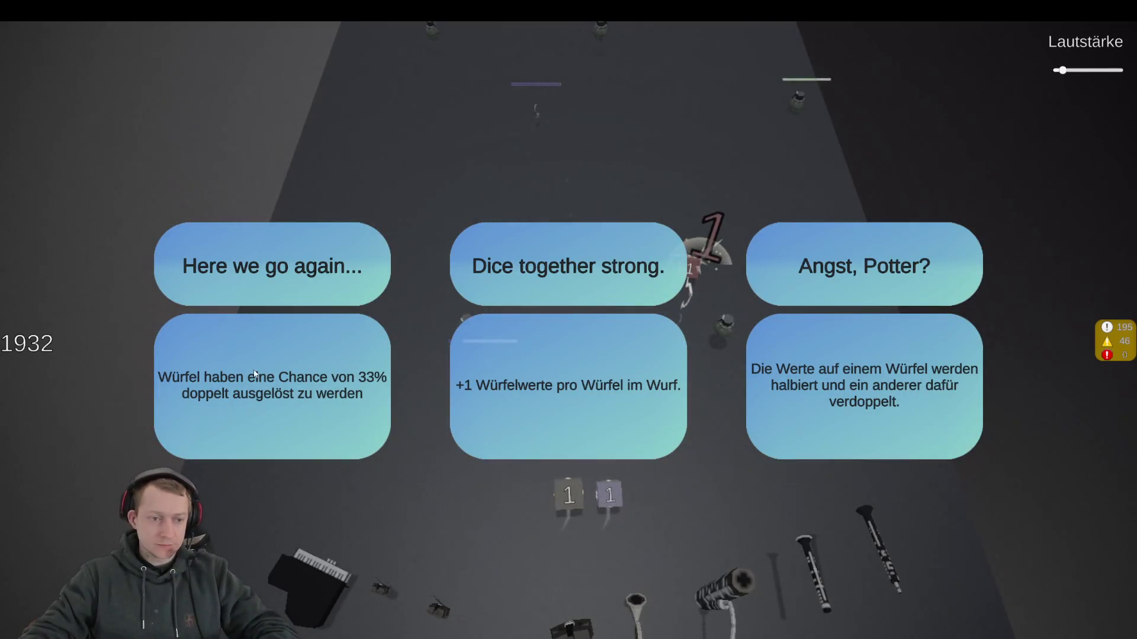
Take one of the three perks, then throw the purple, grey and red dice at enemies
left_click(370, 394)
mouse_move(619, 501)
left_mouse_down()
mouse_move(460, 400)
mouse_move(449, 432)
mouse_move(451, 448)
mouse_move(563, 495)
mouse_move(574, 433)
left_mouse_up()
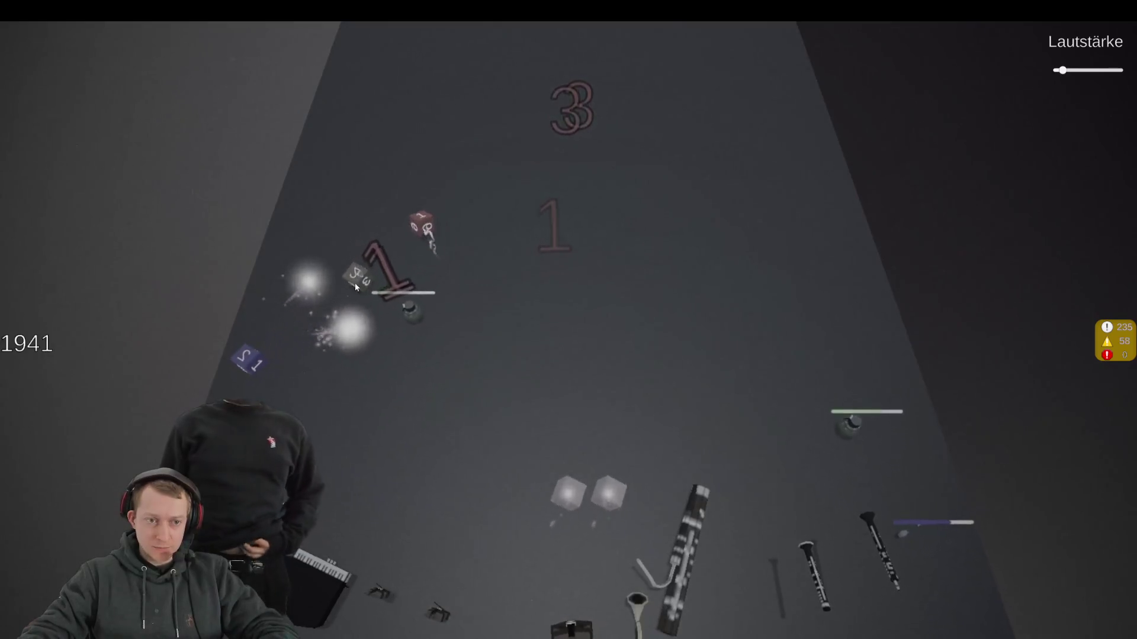
mouse_move(568, 495)
left_mouse_down()
mouse_move(551, 310)
mouse_move(414, 311)
left_mouse_up()
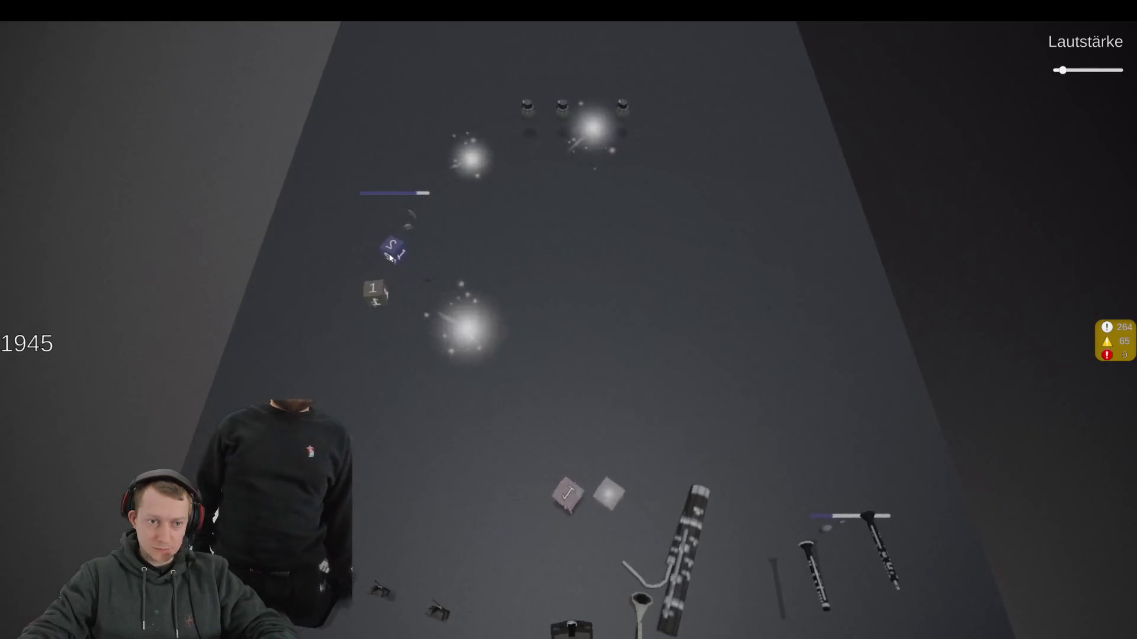
left_click_drag(569, 495, 403, 294)
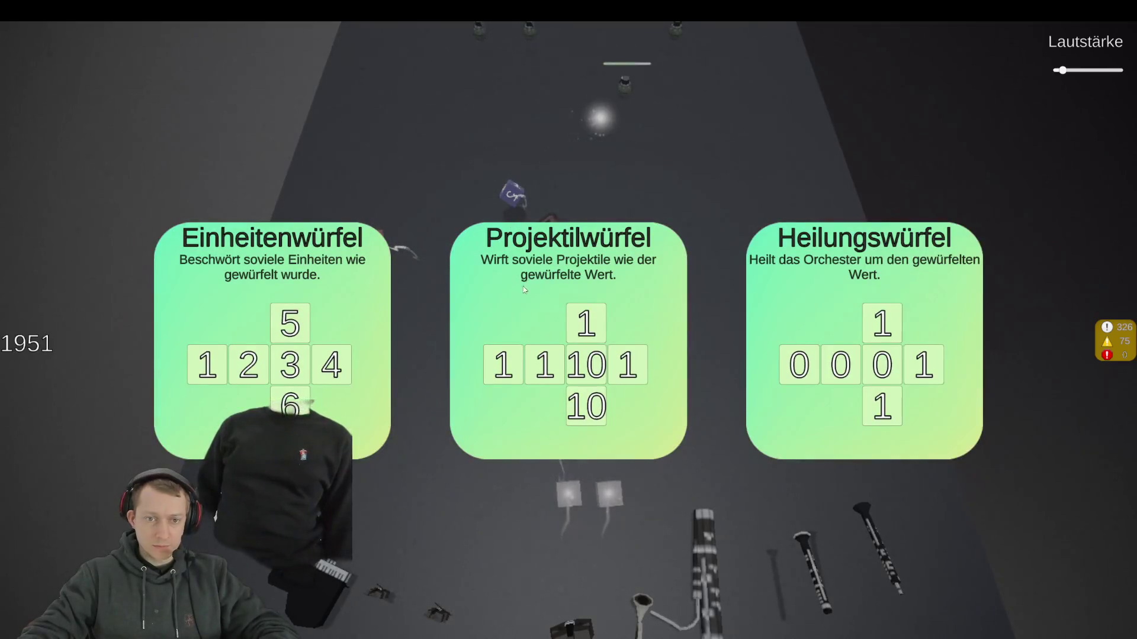
Add the Einheitenwürfel to the dice set and aim another die at the enemies
left_click(324, 345)
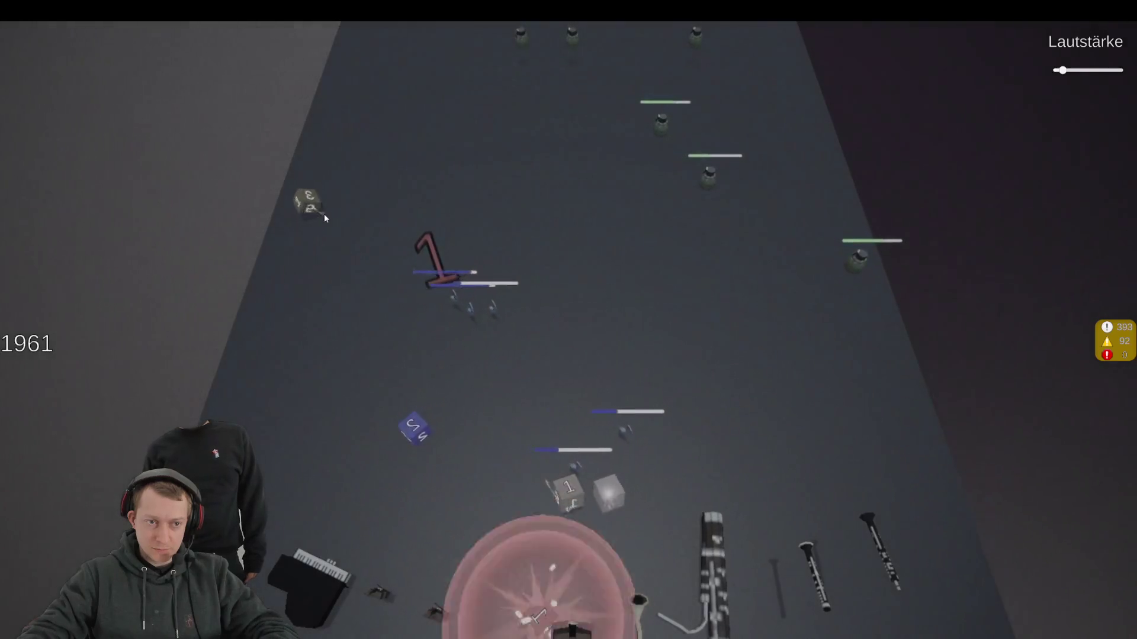
left_click_drag(610, 489, 583, 471)
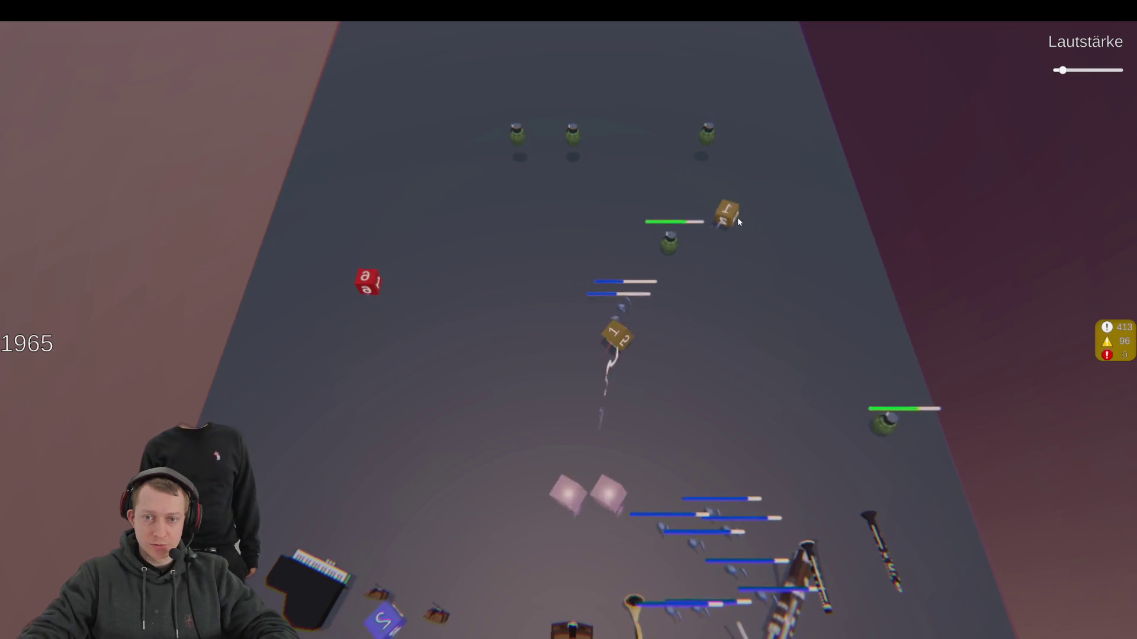
Launch four dice at the advancing enemies, including the 2 die toward the right
mouse_move(577, 492)
left_mouse_down()
mouse_move(621, 442)
mouse_move(626, 406)
left_mouse_up()
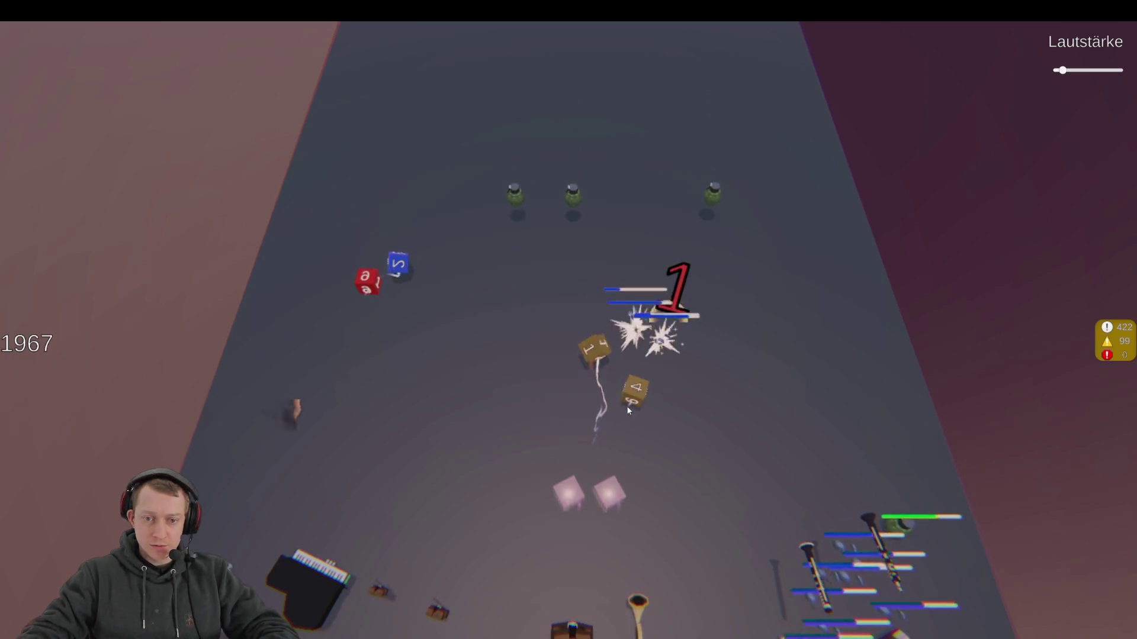
left_click_drag(616, 460, 533, 547)
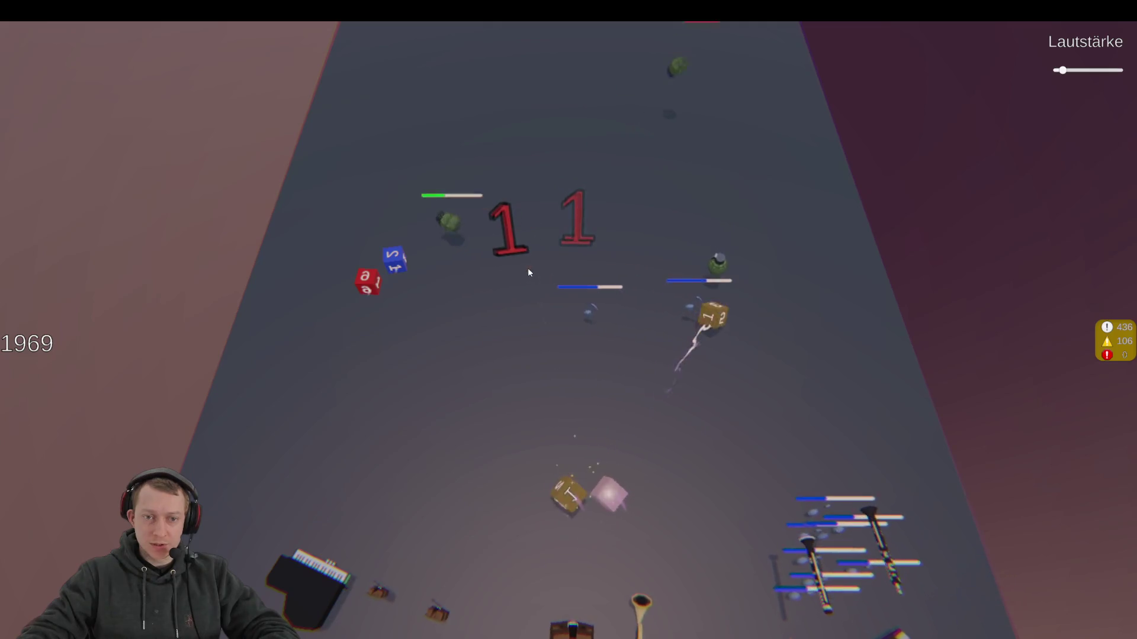
left_click_drag(587, 497, 820, 281)
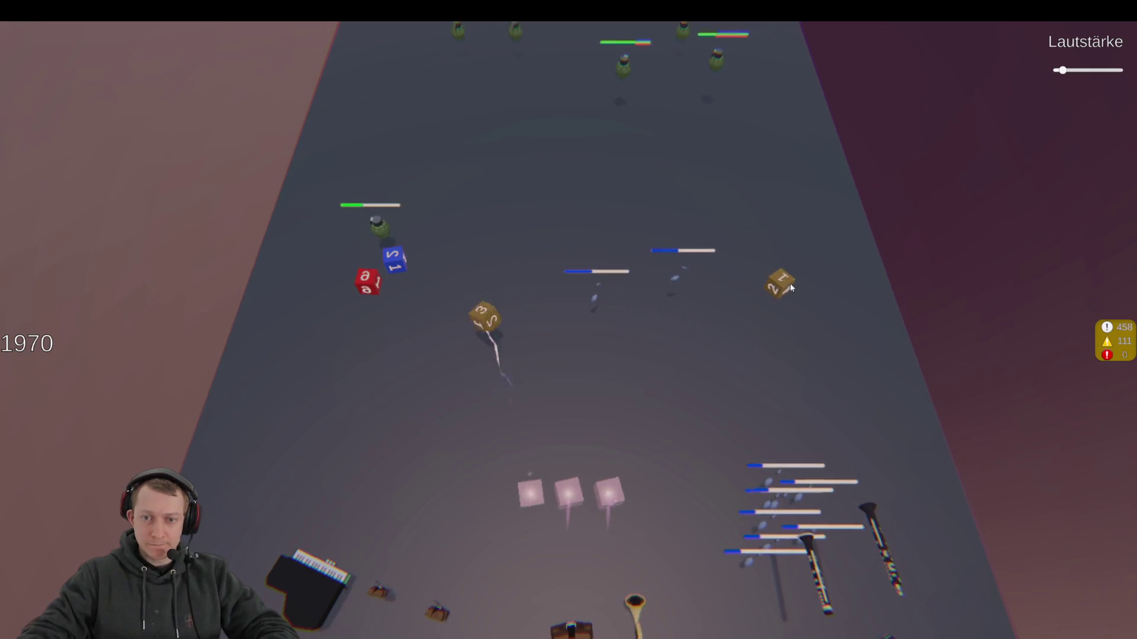
left_click_drag(609, 494, 782, 347)
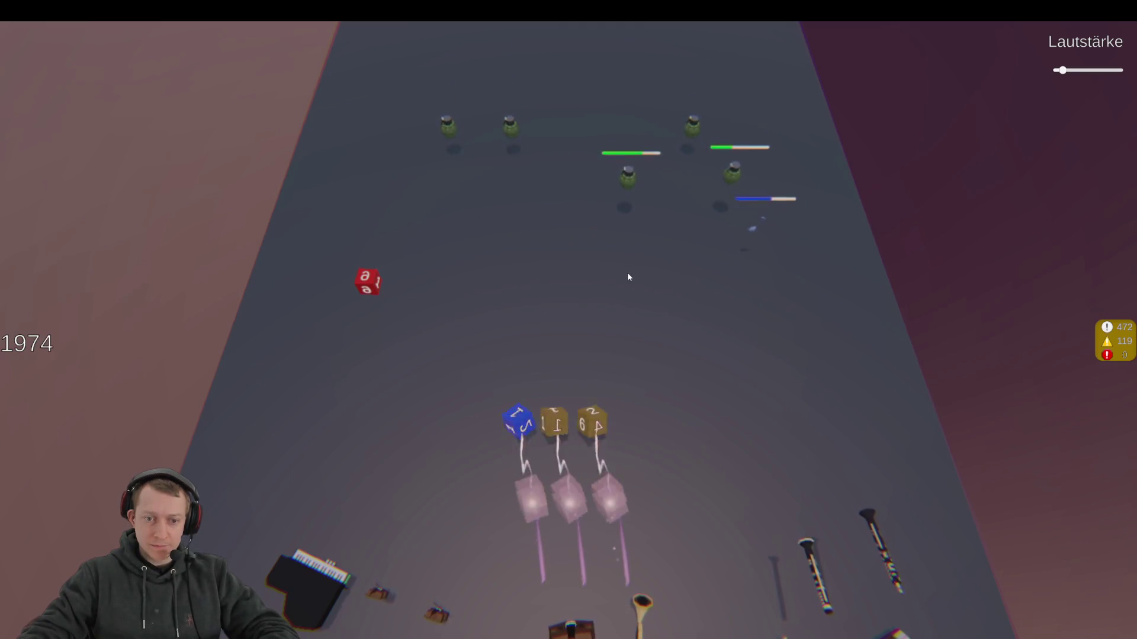
Leave and re-enter fullscreen, then collect the brown cube into the dice row
key("Escape")
left_click(773, 335)
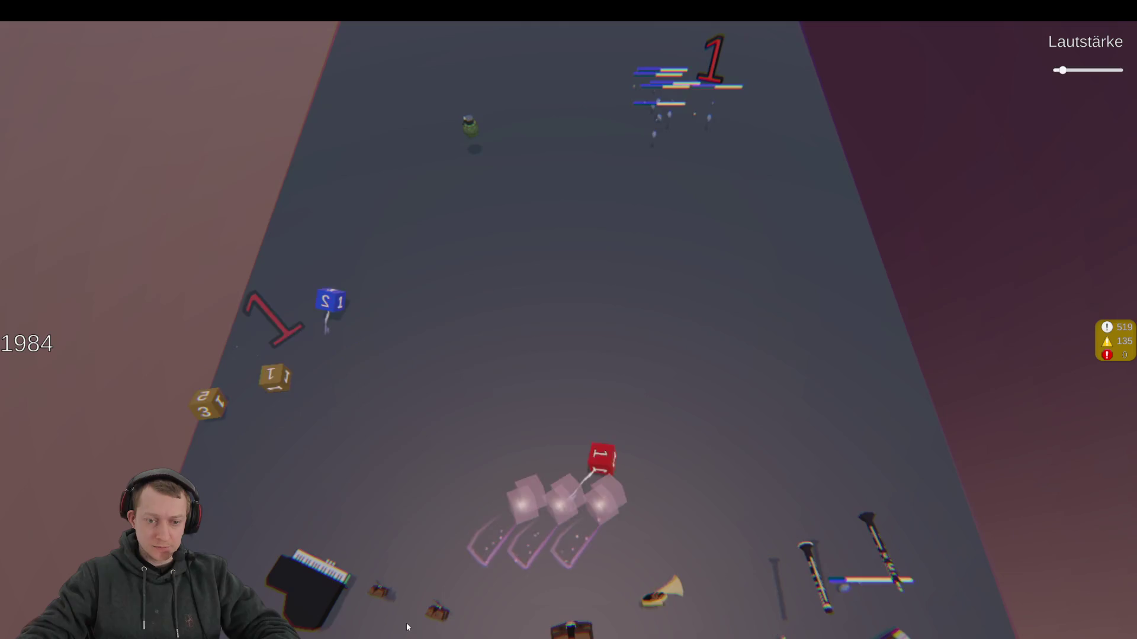
left_click(256, 437)
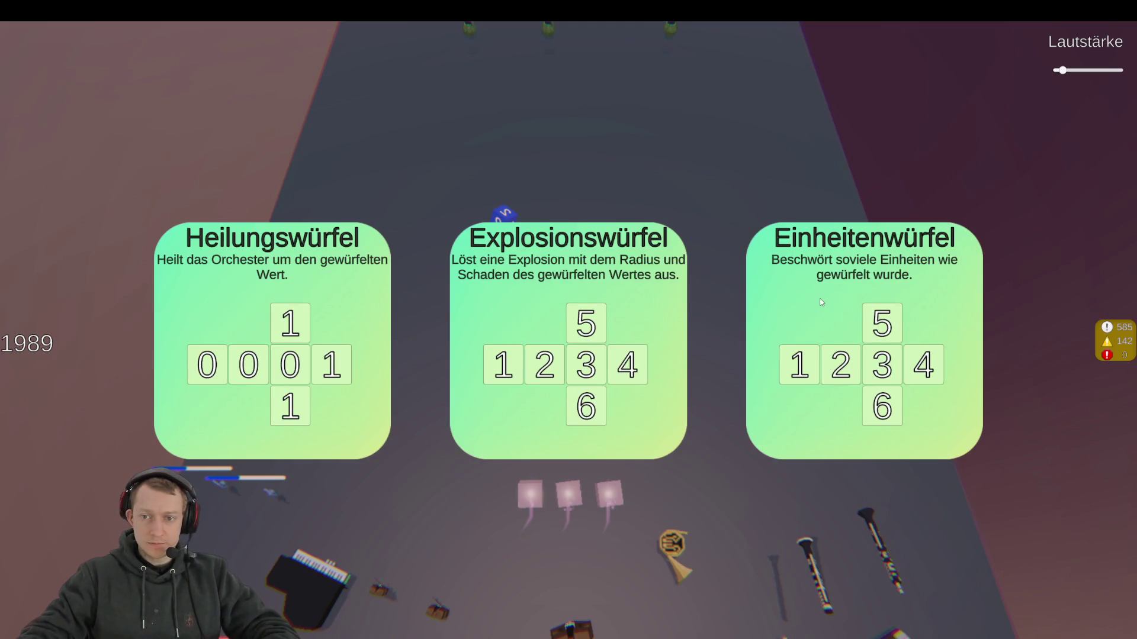
Pick the Einheitenwürfel die, then take the 'Je mehr desto besser!' extra-die upgrade
left_click(869, 301)
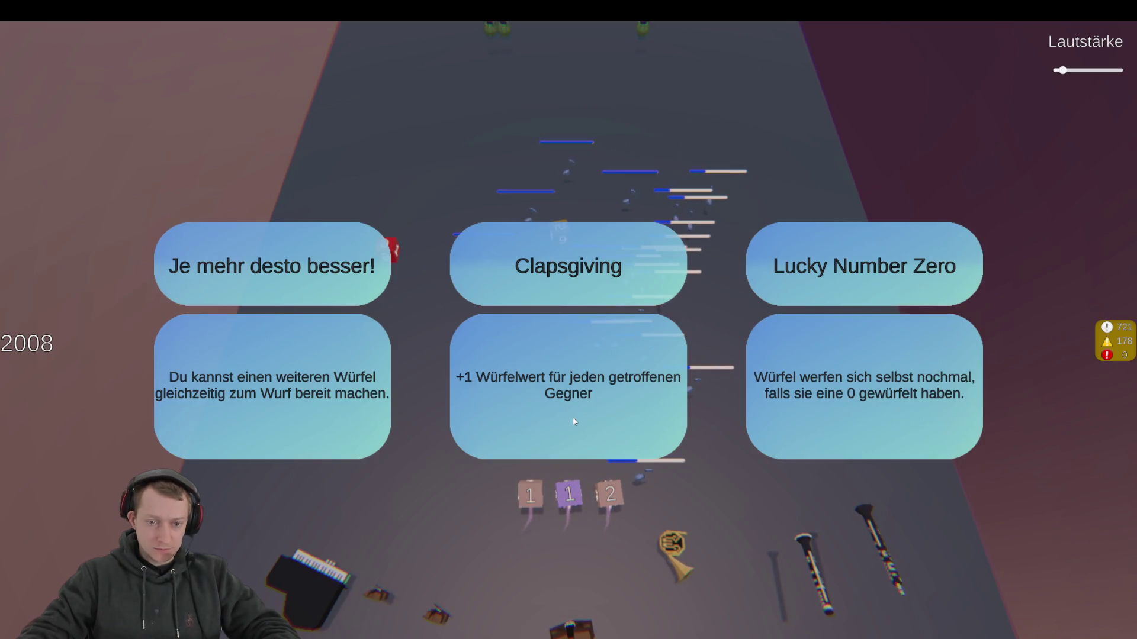
left_click(299, 405)
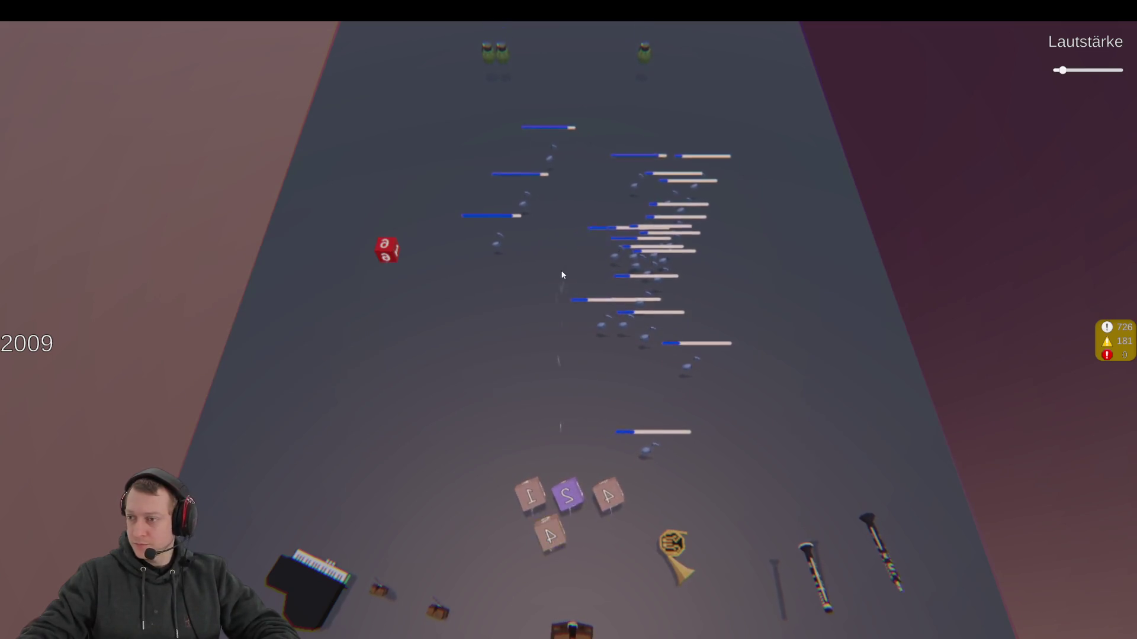
Throw the dice three times into the enemy groups up the lane
left_click(554, 314)
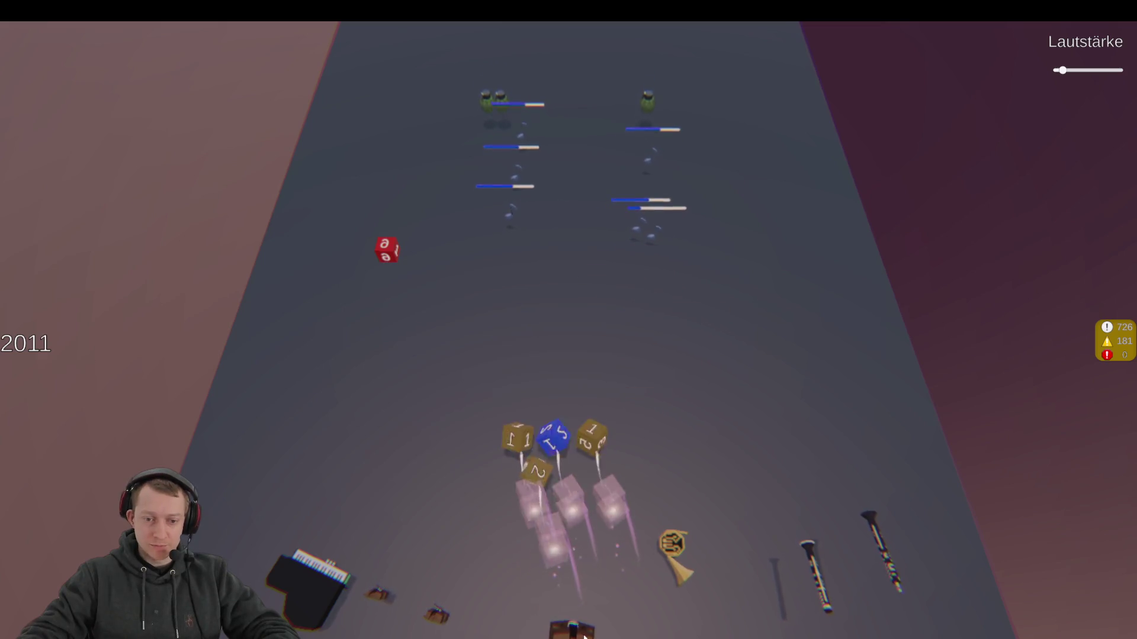
left_click(523, 242)
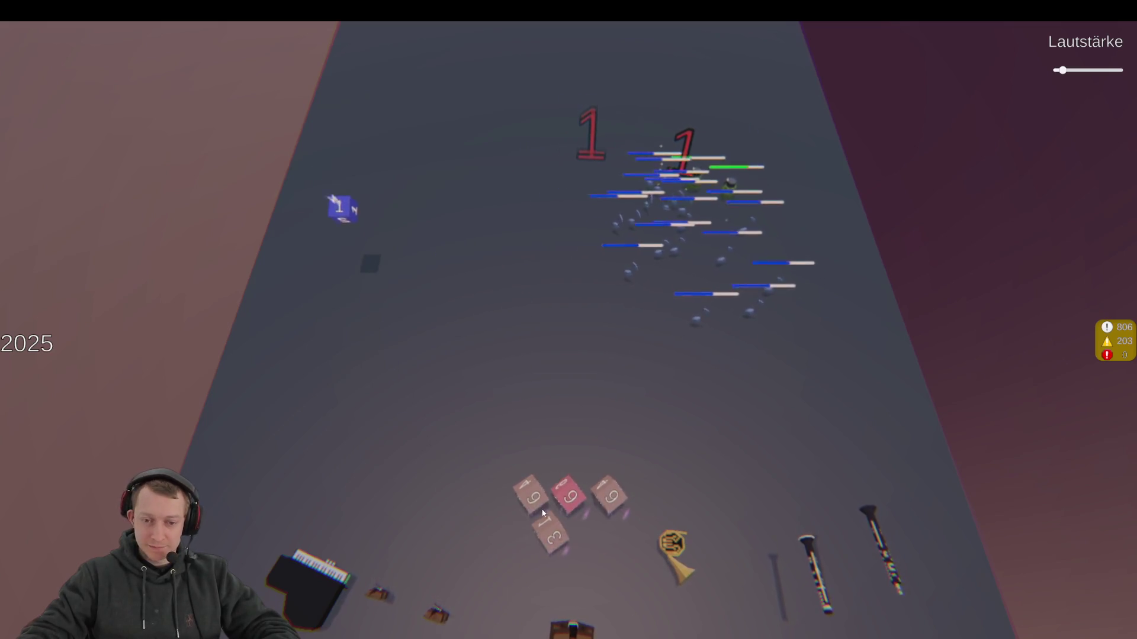
left_click(565, 502)
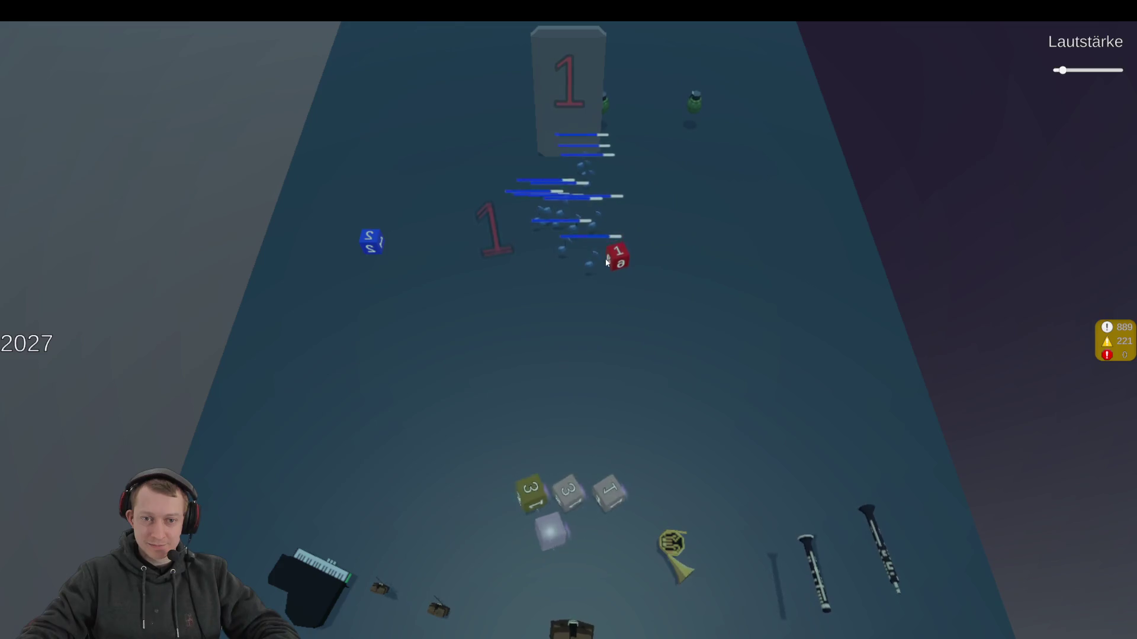
Hurl the four dice at the enemy clusters four times, then exit fullscreen
left_click(619, 494)
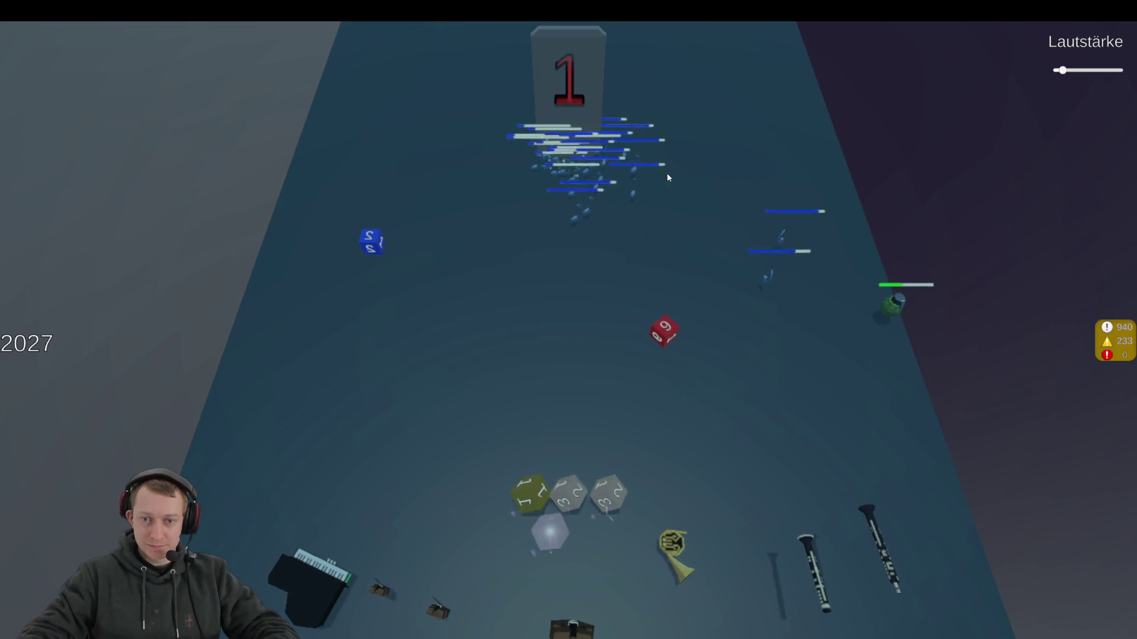
left_click(560, 505)
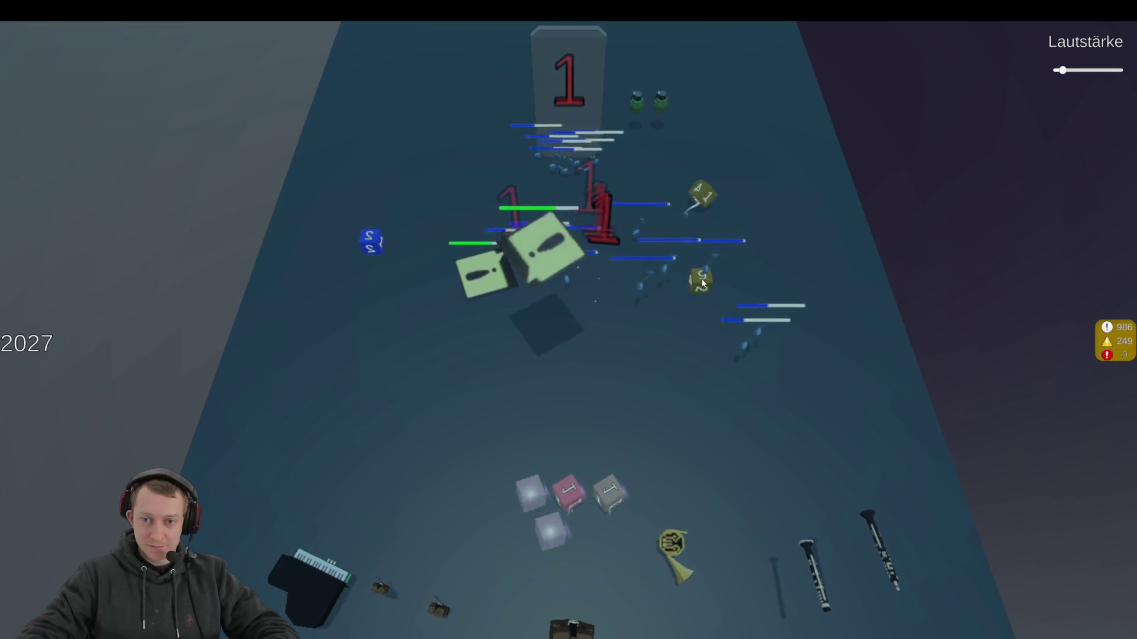
left_click(575, 395)
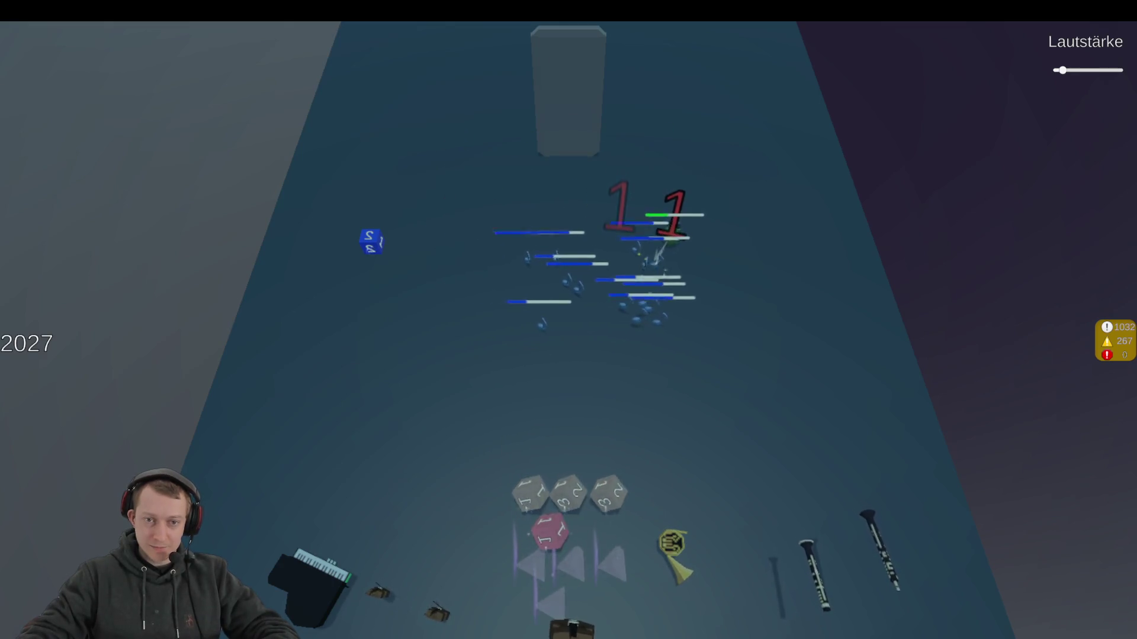
left_click(595, 609)
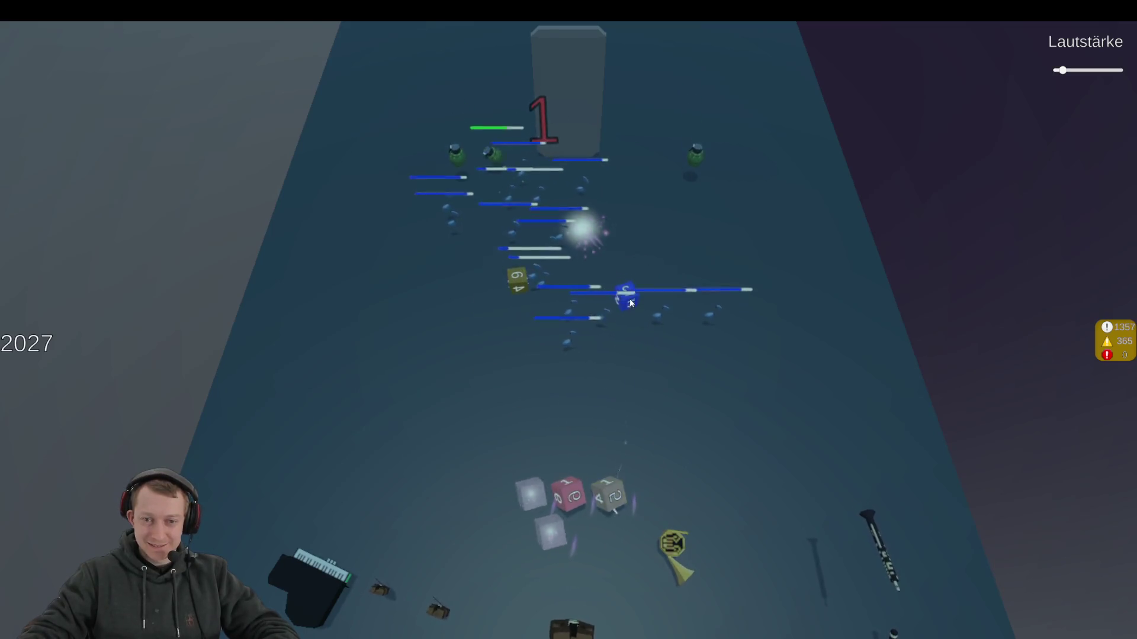
key("Escape")
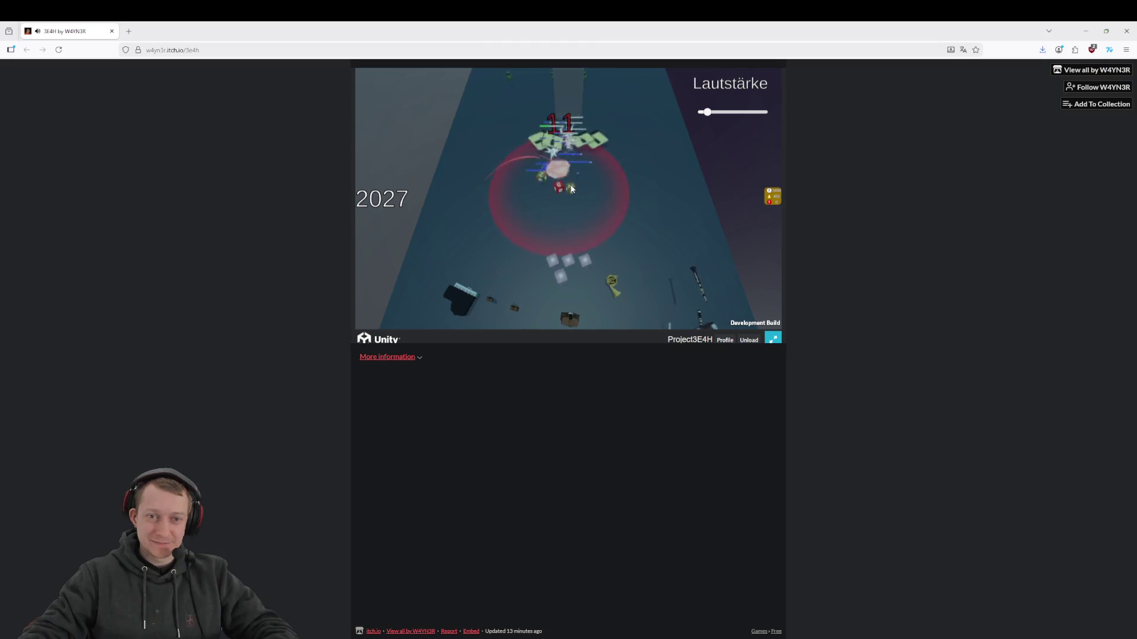
Play another fullscreen round, exit fullscreen, and switch away from the browser
left_click(773, 343)
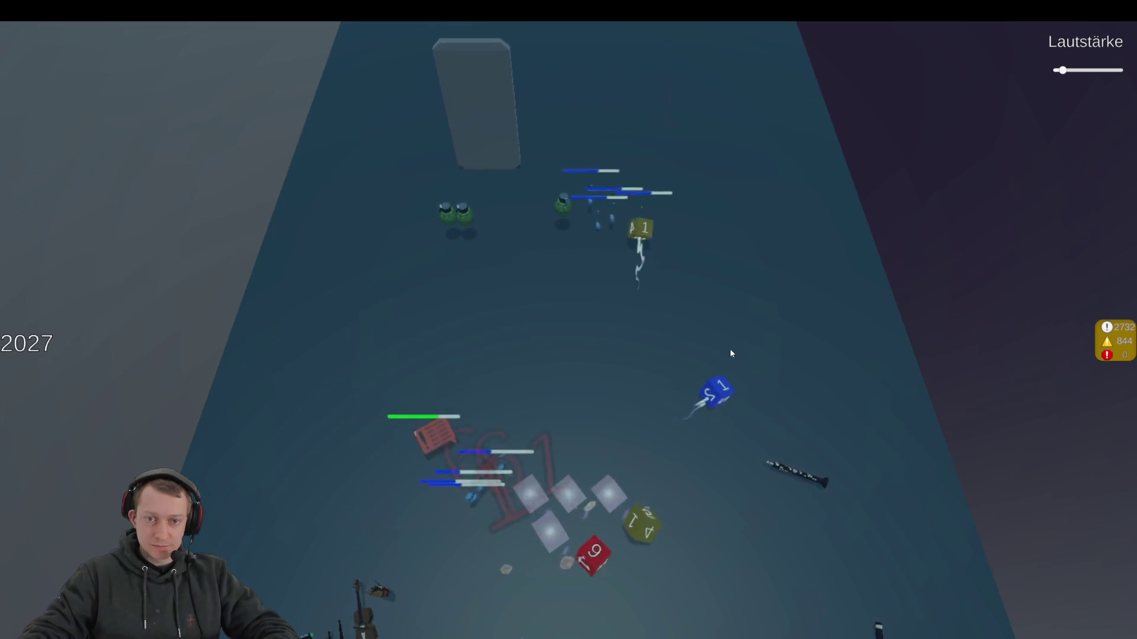
key("Escape")
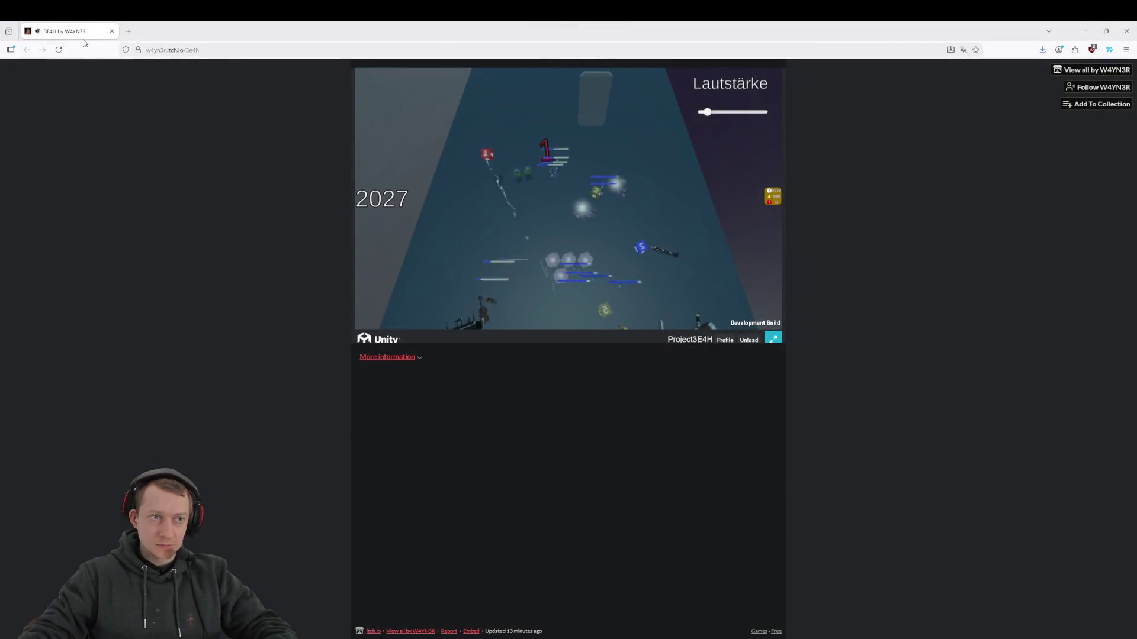
key("alt+Tab")
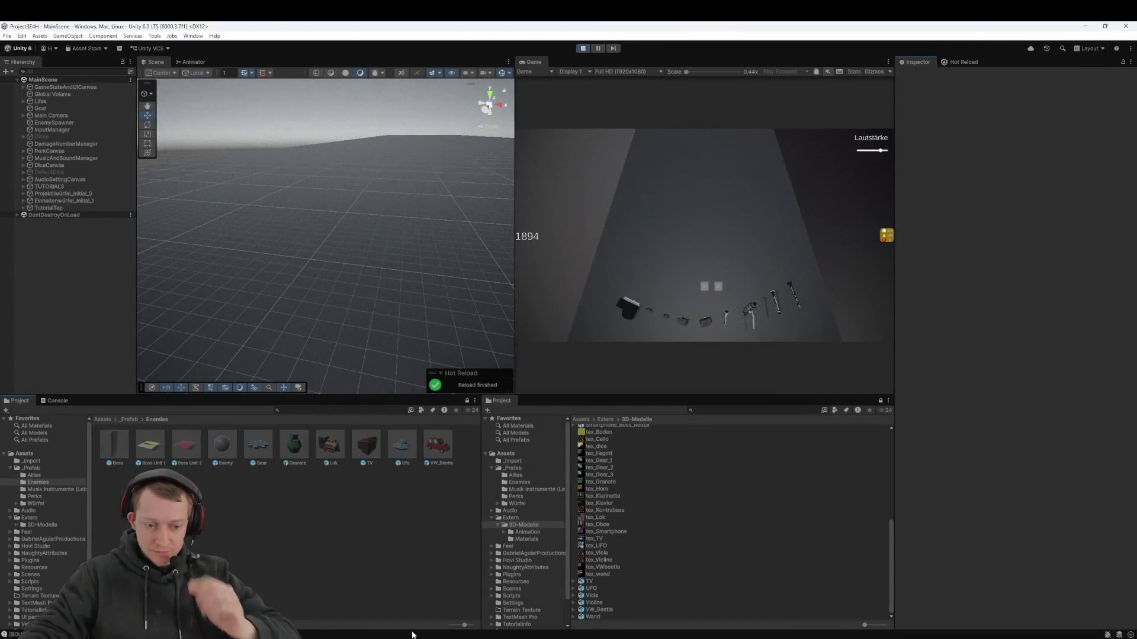
In Fork, review the diffs of EnemySpawner.cs, MainScene.unity and GameStateManager.cs
key("alt+Tab")
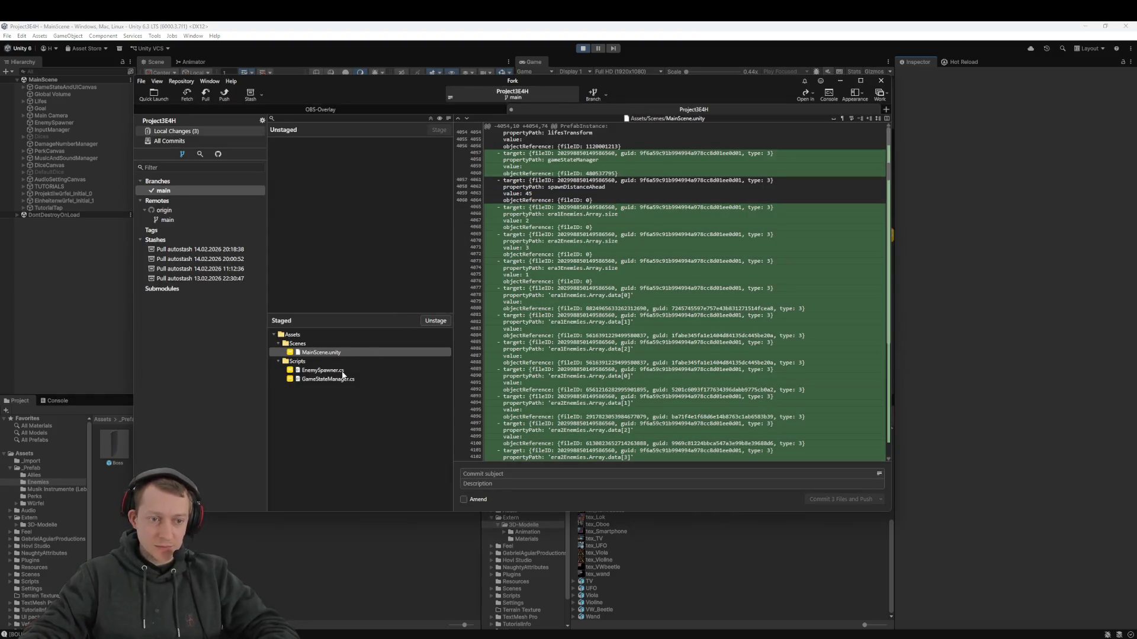
left_click(343, 372)
left_click(346, 353)
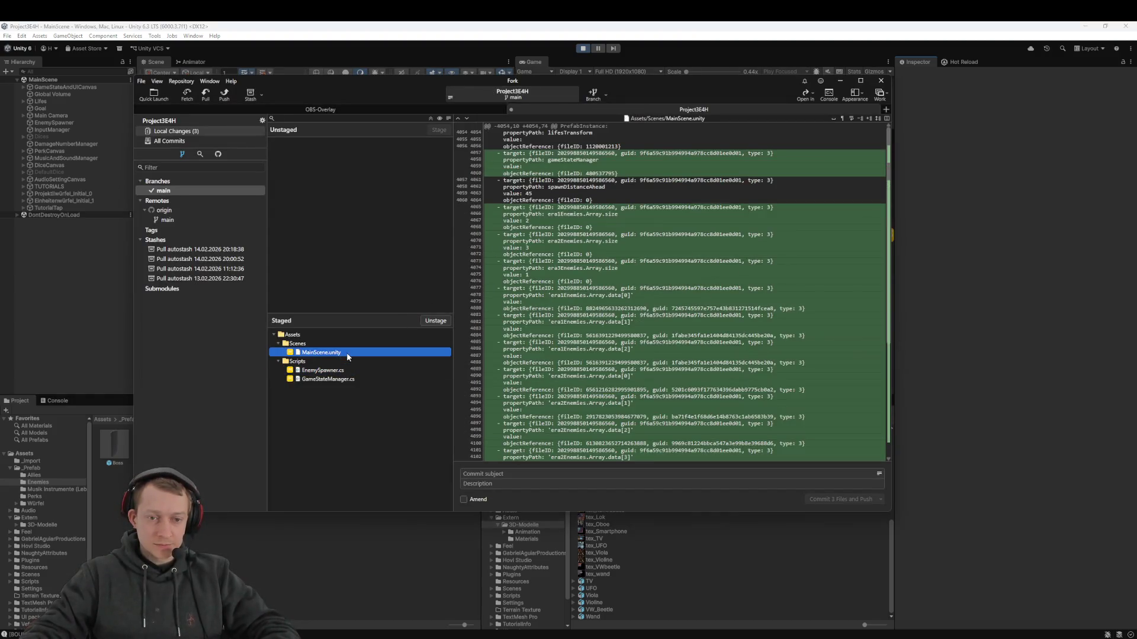
left_click(340, 379)
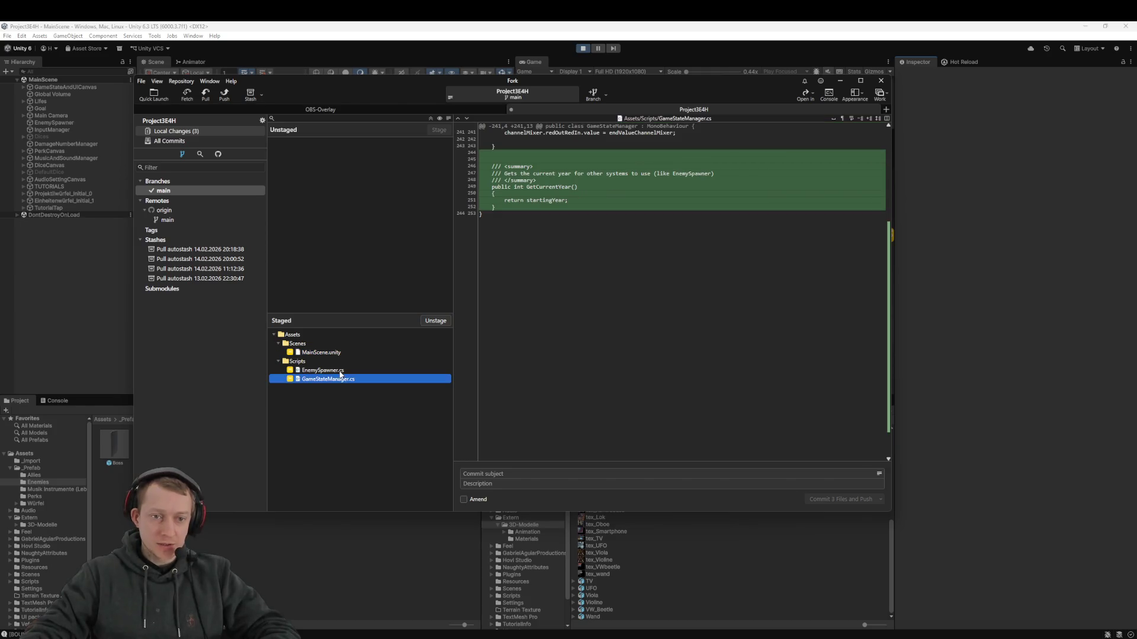
left_click(341, 371)
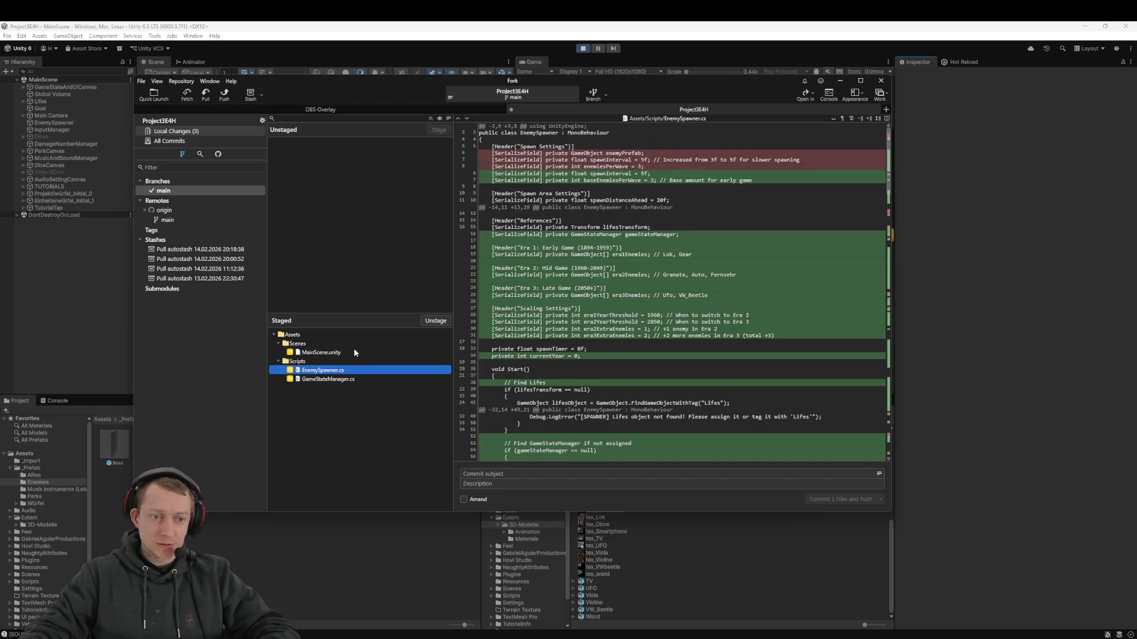
Fetch from origin and set up a pull of origin/main into main
left_click(193, 93)
left_click(563, 313)
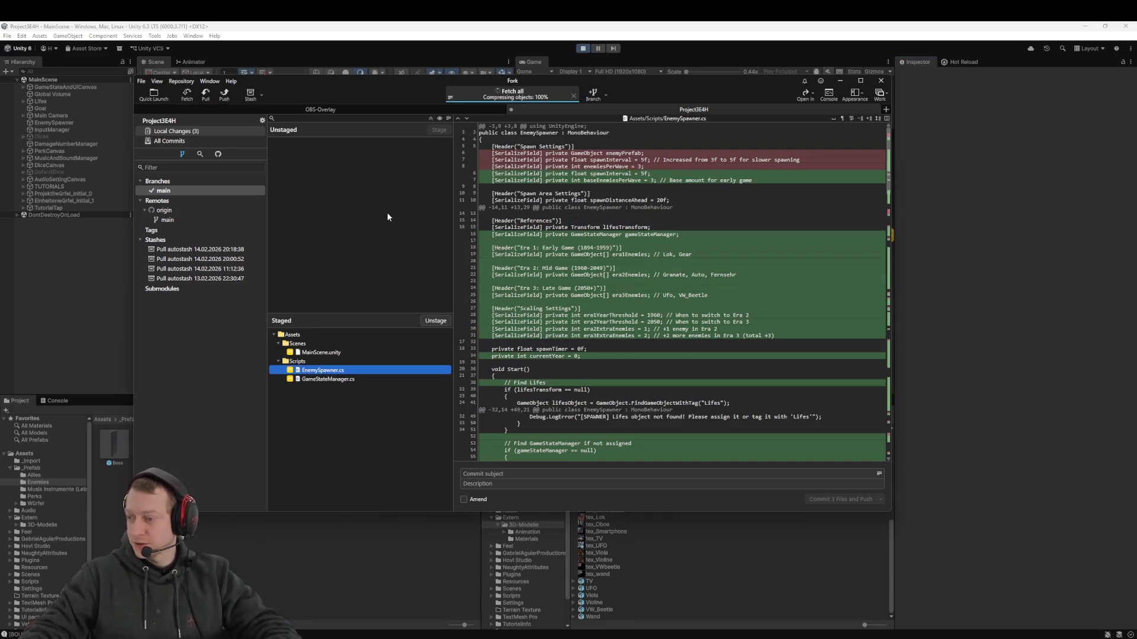
left_click(205, 94)
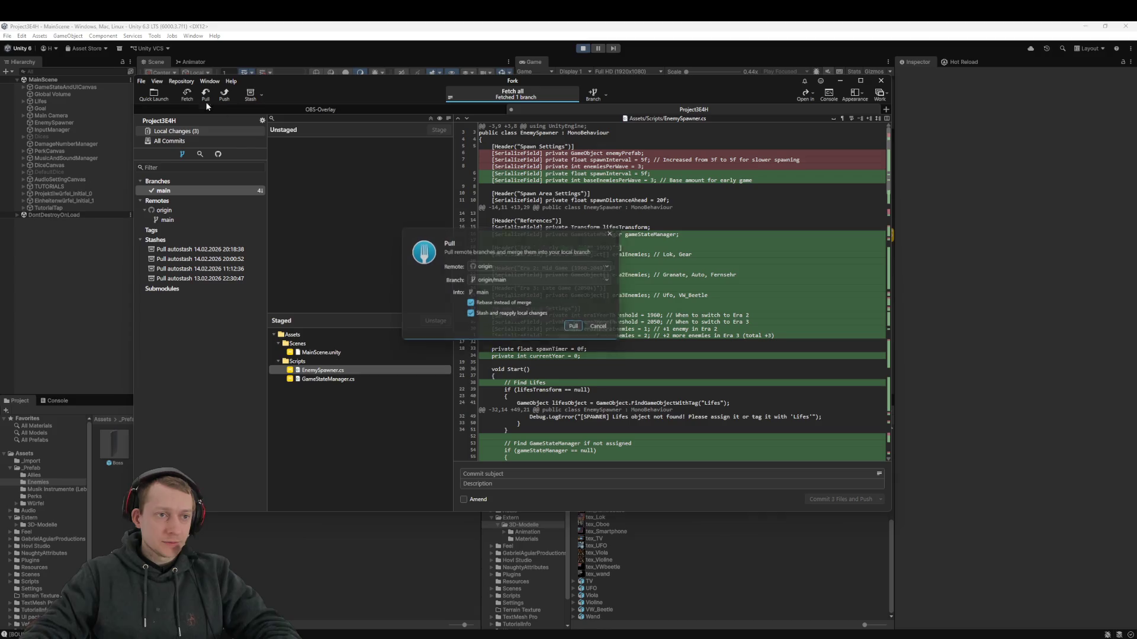
Confirm pulling origin/main into main with rebase and stash
left_click(566, 316)
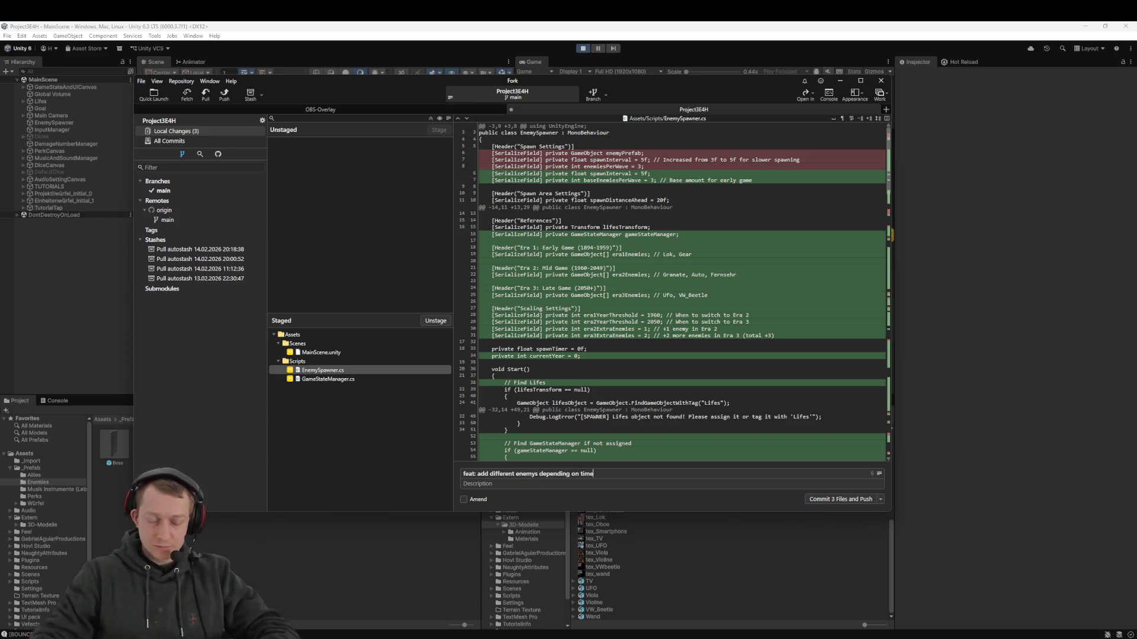
left_click(589, 476)
type("feat: add different enemys depending on year")
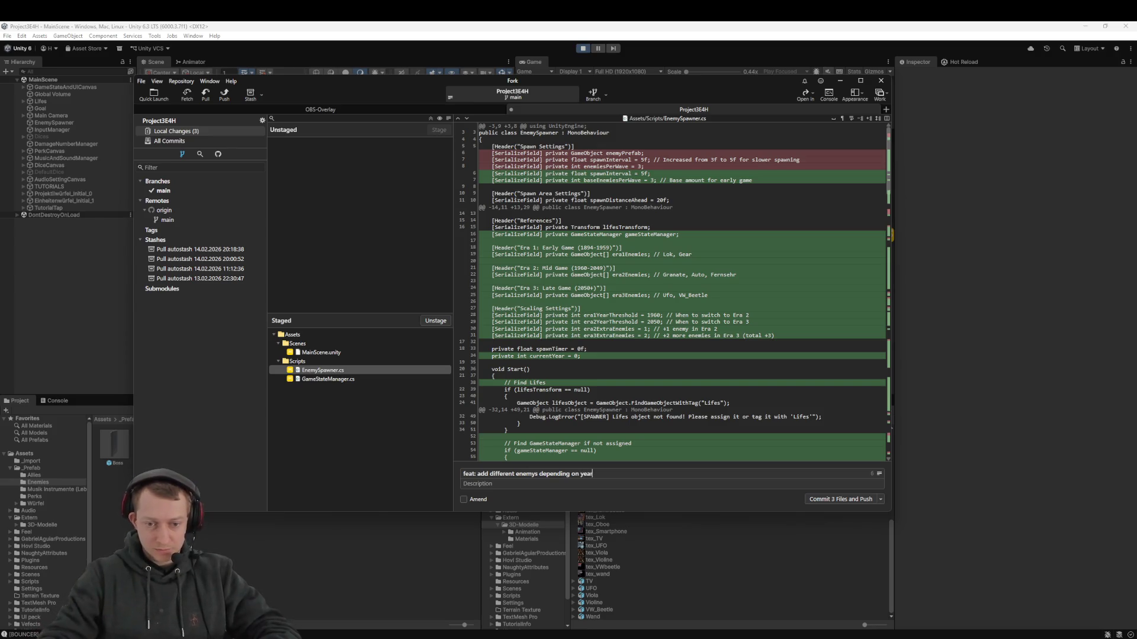
Commit and push the three staged files, then switch to the 3E4H GDD document
left_click(850, 500)
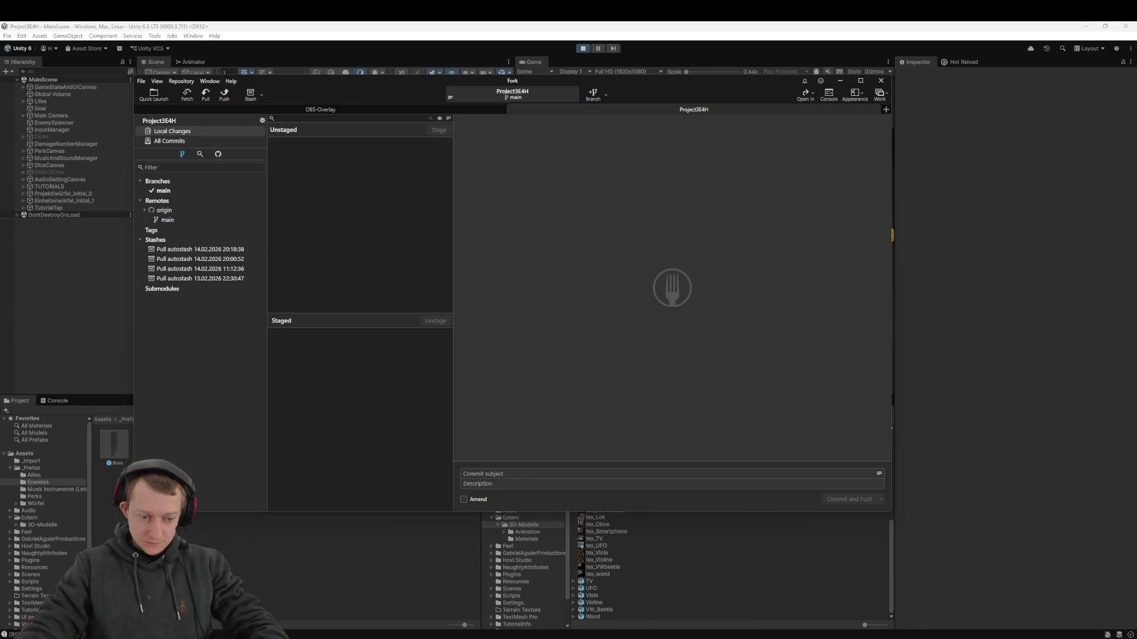
key("alt+Tab")
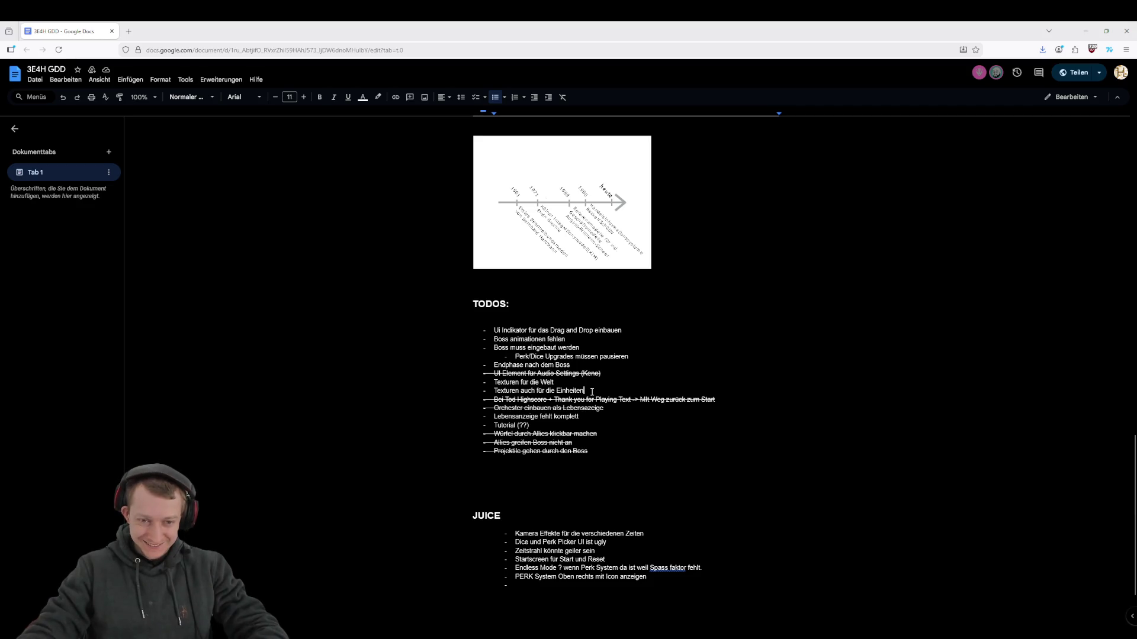
Strike through the 'Endphase nach dem Boss' and drag-and-drop indicator TODO items
left_click(159, 79)
mouse_move(203, 109)
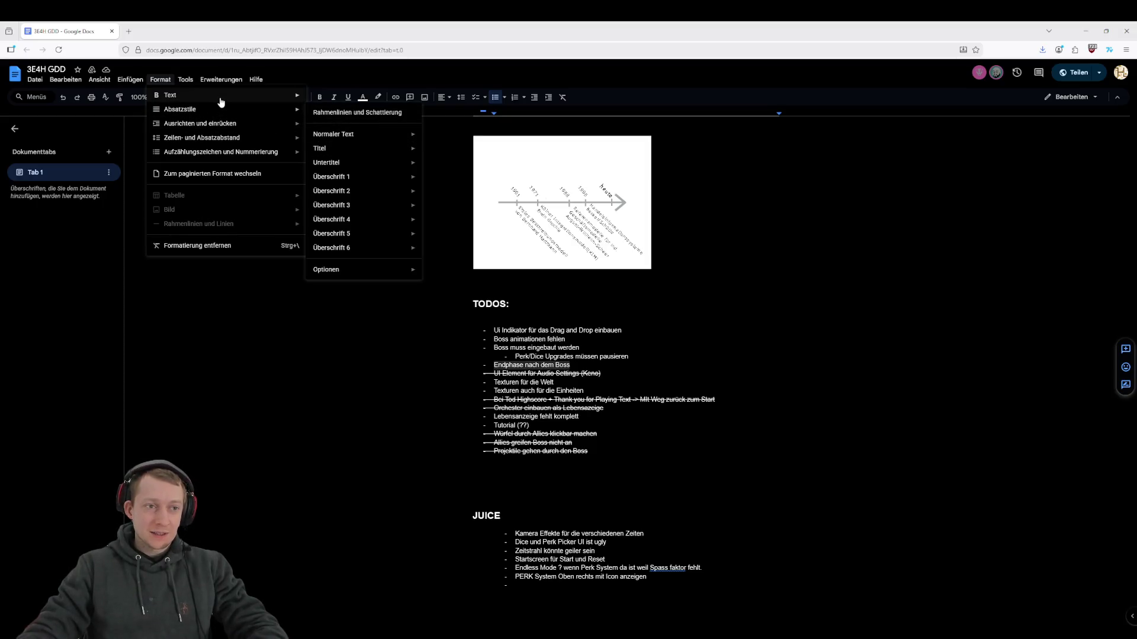
left_click(350, 141)
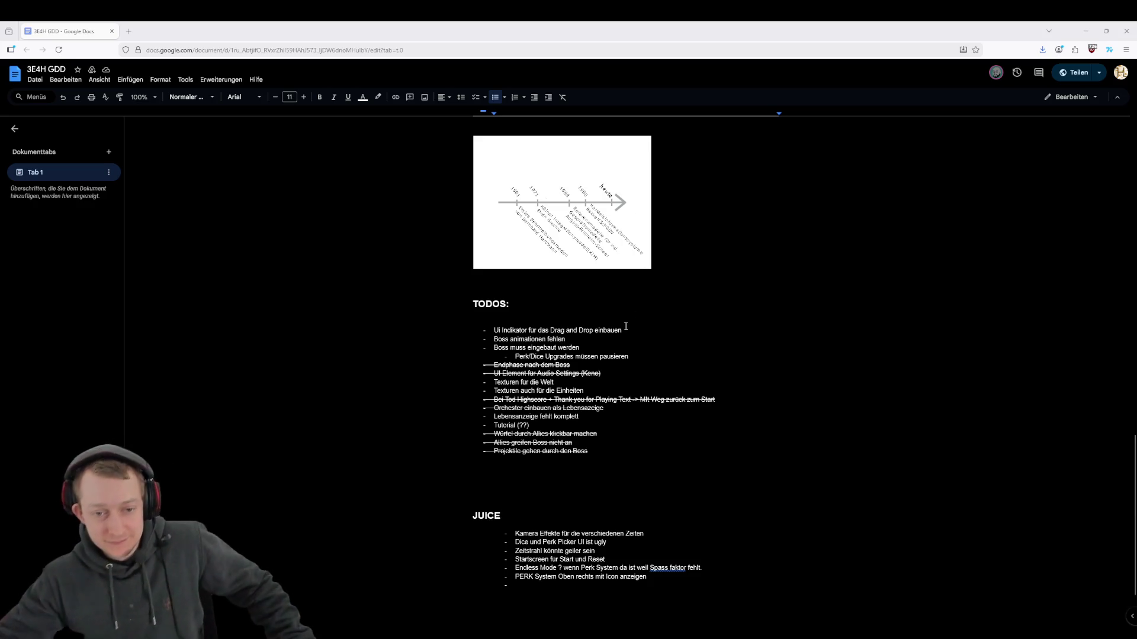
left_click_drag(622, 331, 490, 333)
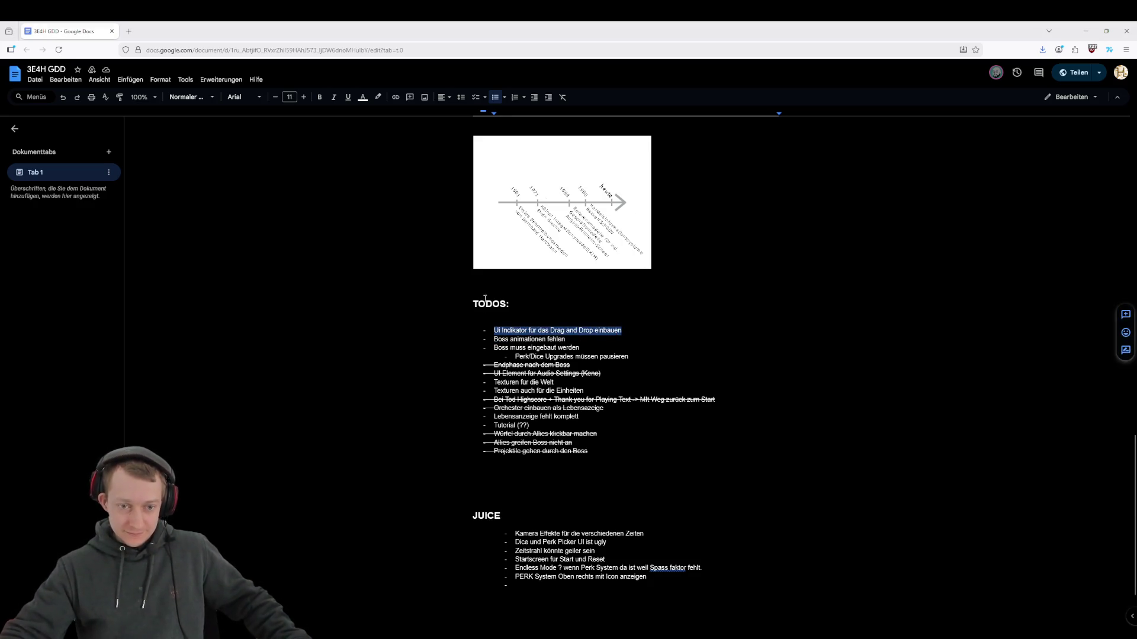
left_click(160, 79)
mouse_move(191, 110)
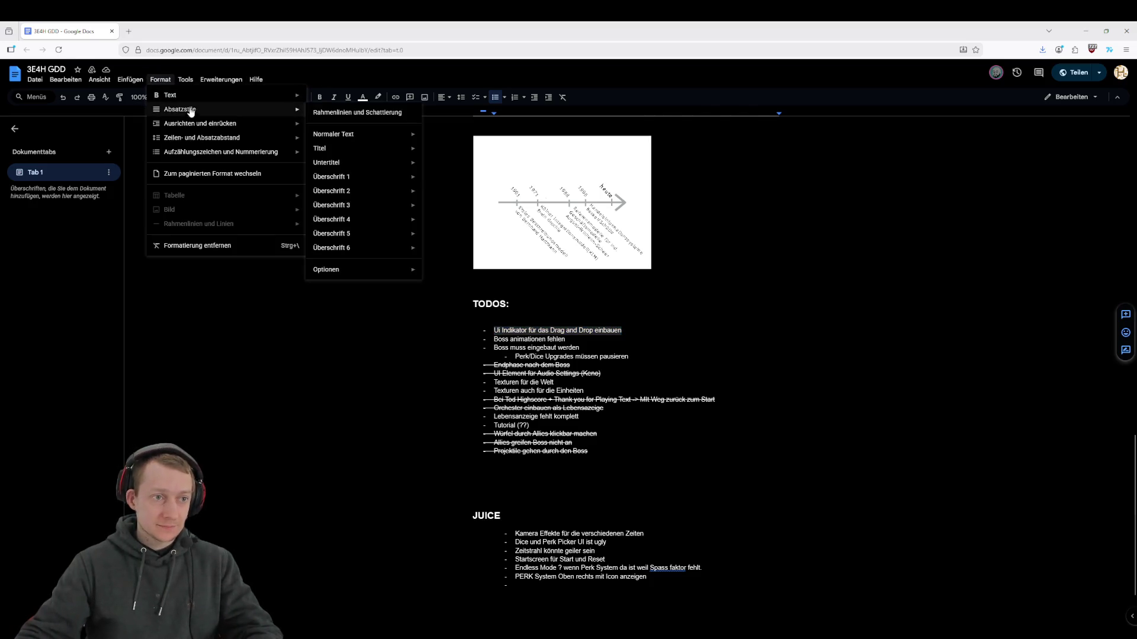
left_click(361, 142)
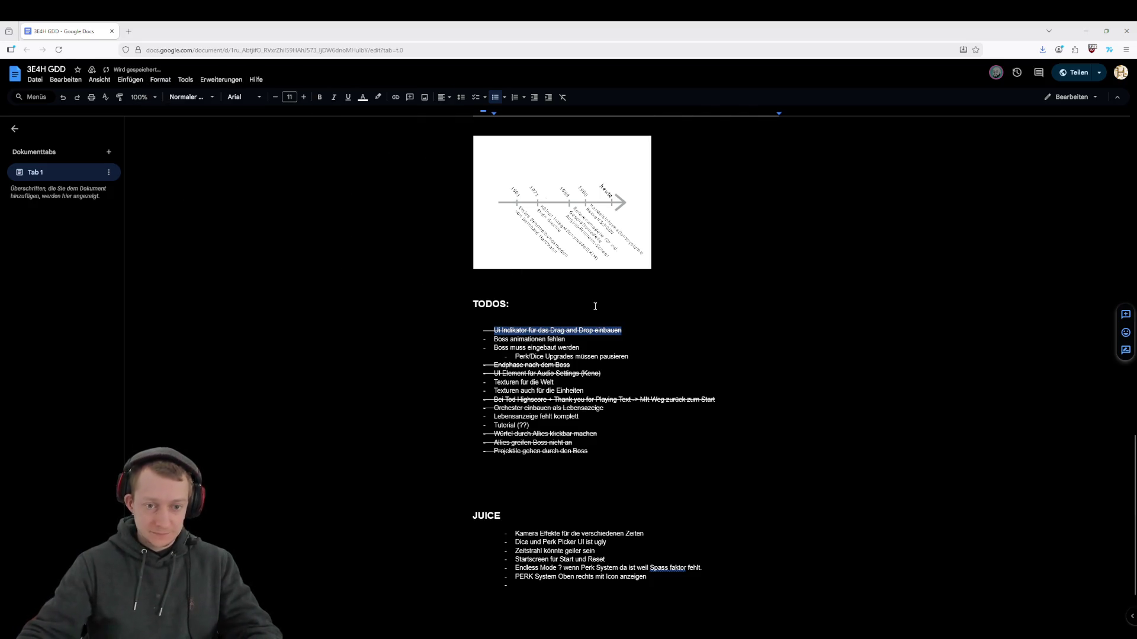
Strike through the 'Boss muss eingebaut werden' and Perk/Dice Upgrades TODO lines
left_click_drag(565, 339, 490, 339)
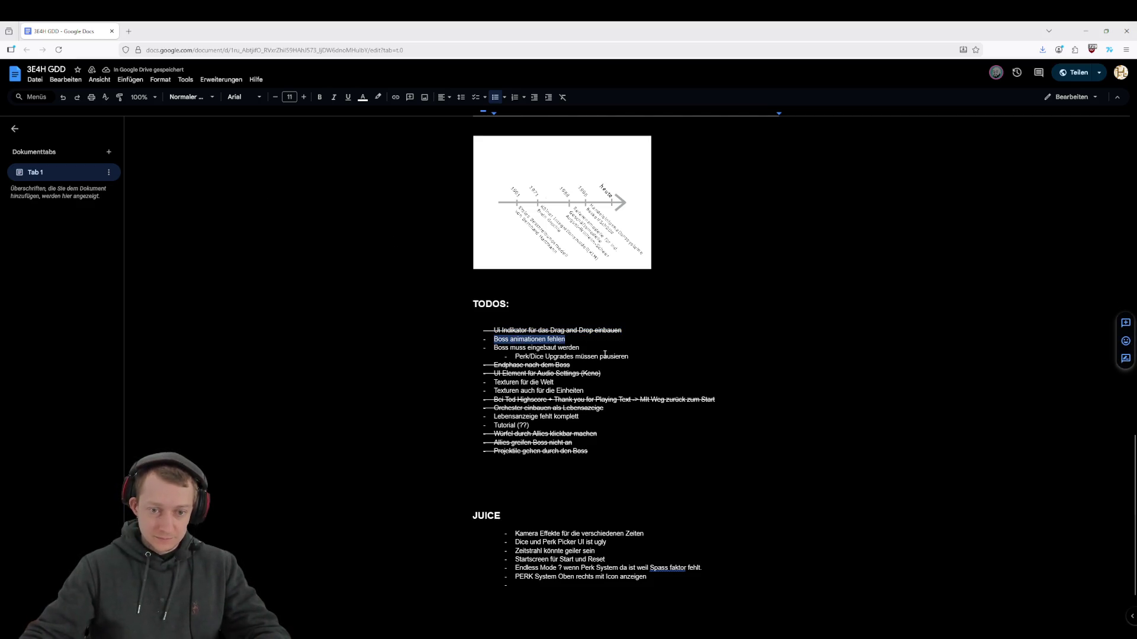
left_click_drag(620, 350, 484, 346)
left_click_drag(629, 357, 491, 348)
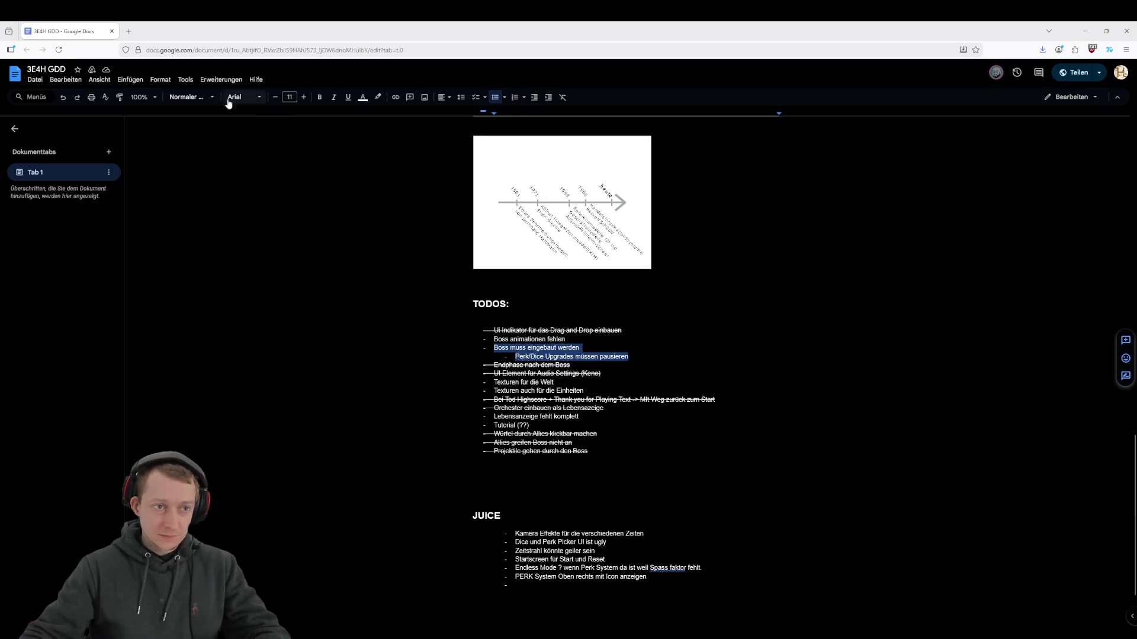
left_click(160, 79)
mouse_move(289, 102)
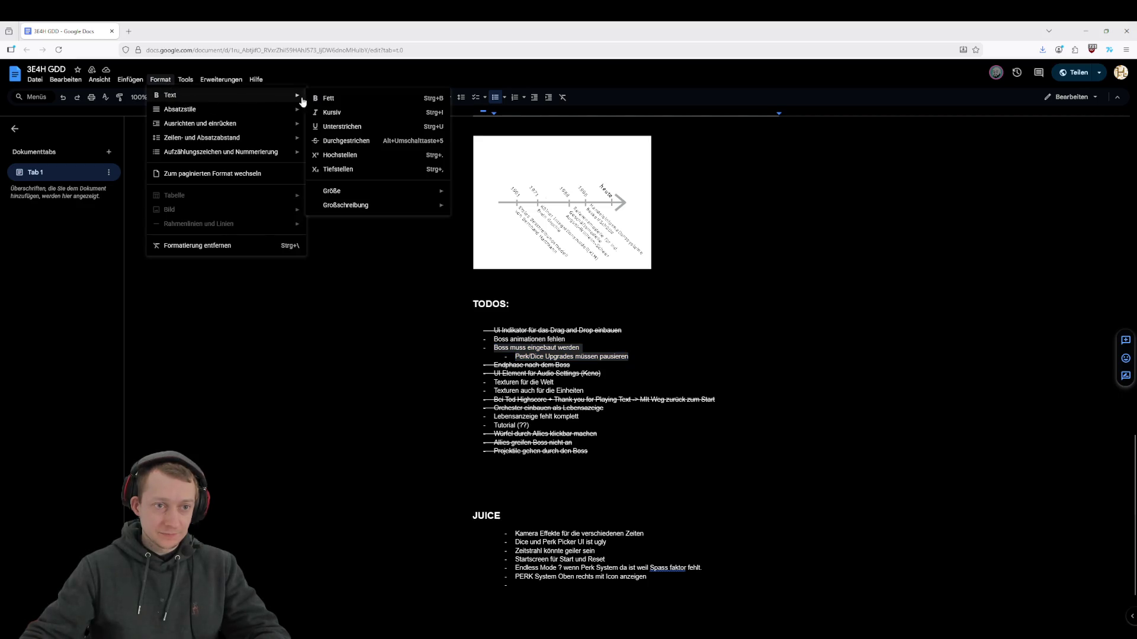
left_click(358, 142)
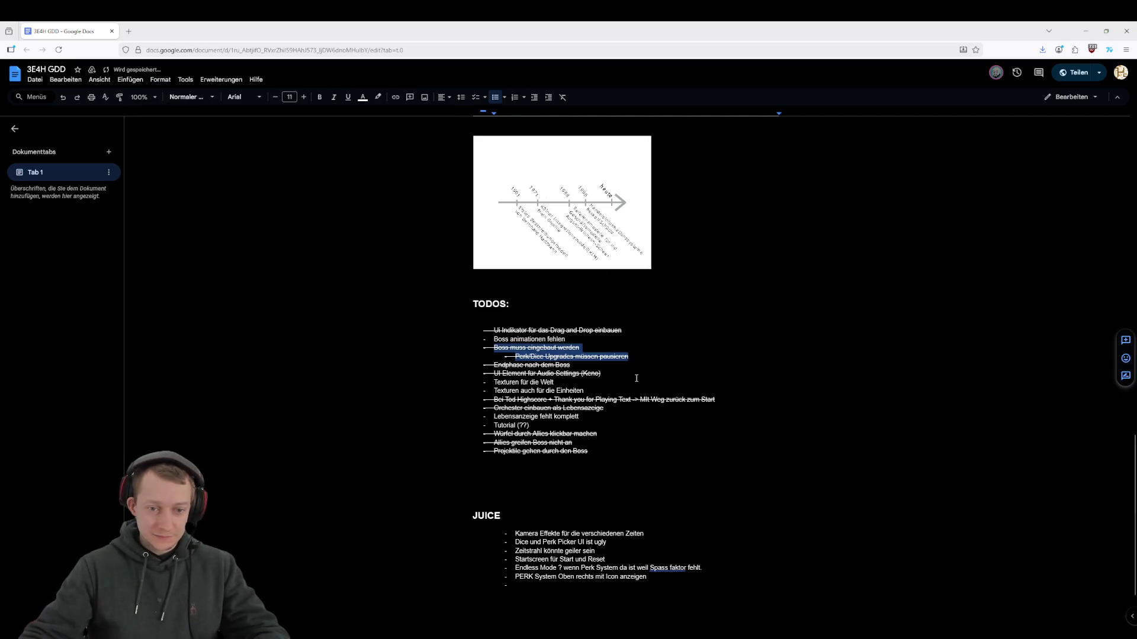
left_click(583, 383)
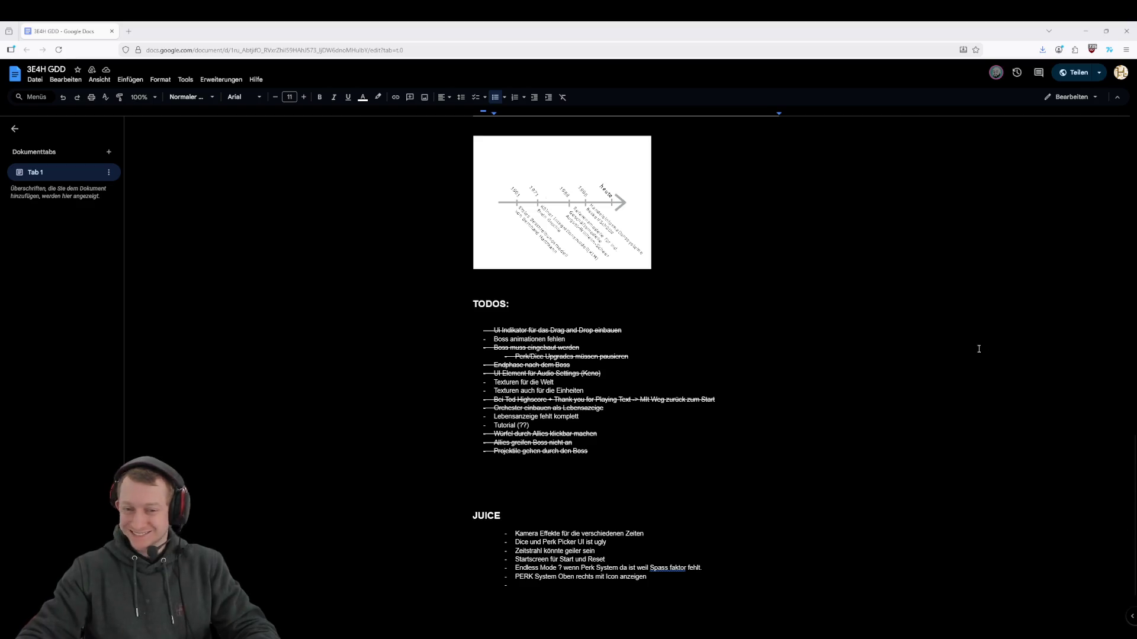
left_click(655, 373)
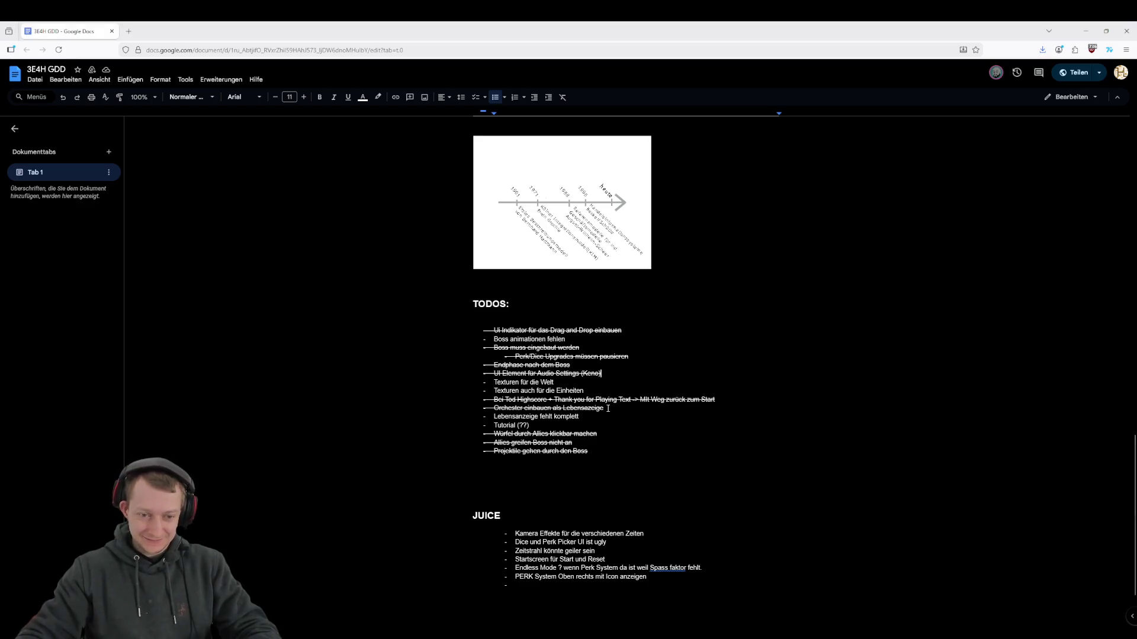
Apply Durchgestrichen formatting to the 'Tutorial (??)' line in the TODO list
triple_click(564, 428)
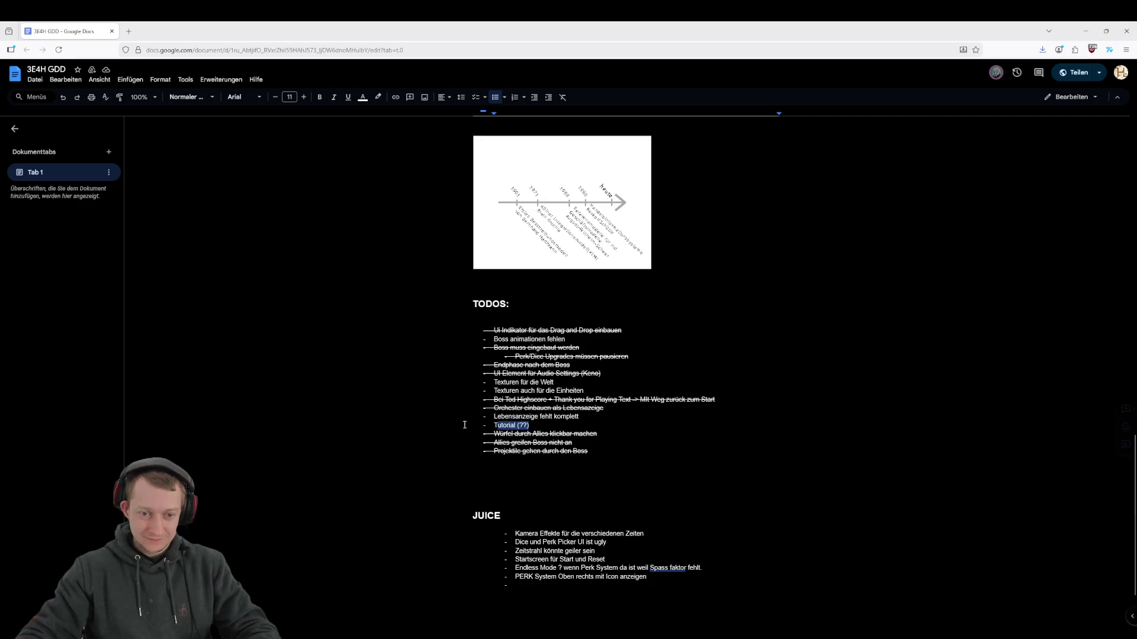
left_click(132, 81)
mouse_move(160, 80)
mouse_move(178, 97)
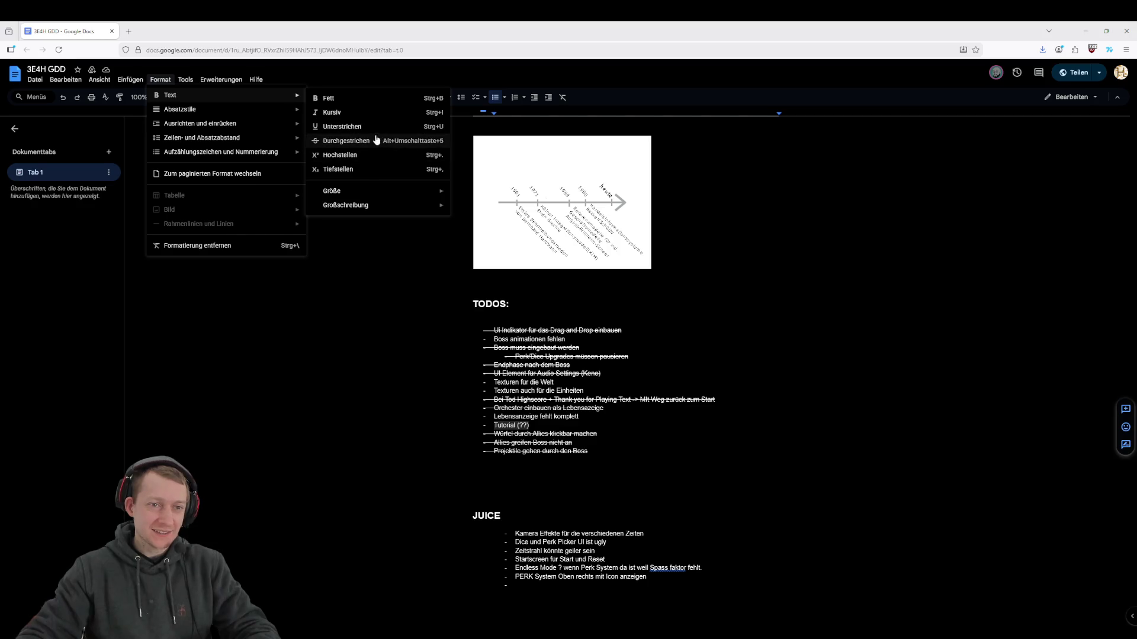
left_click(380, 141)
left_click(616, 410)
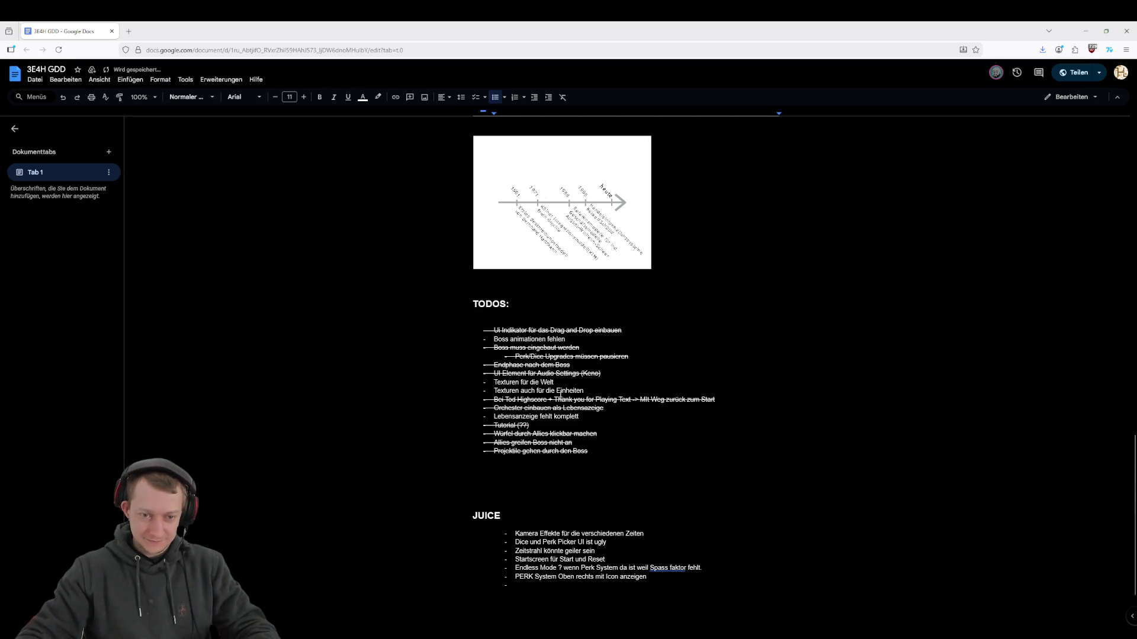
Place the cursor on the audio settings TODO line, then return to the code editor
left_click(648, 372)
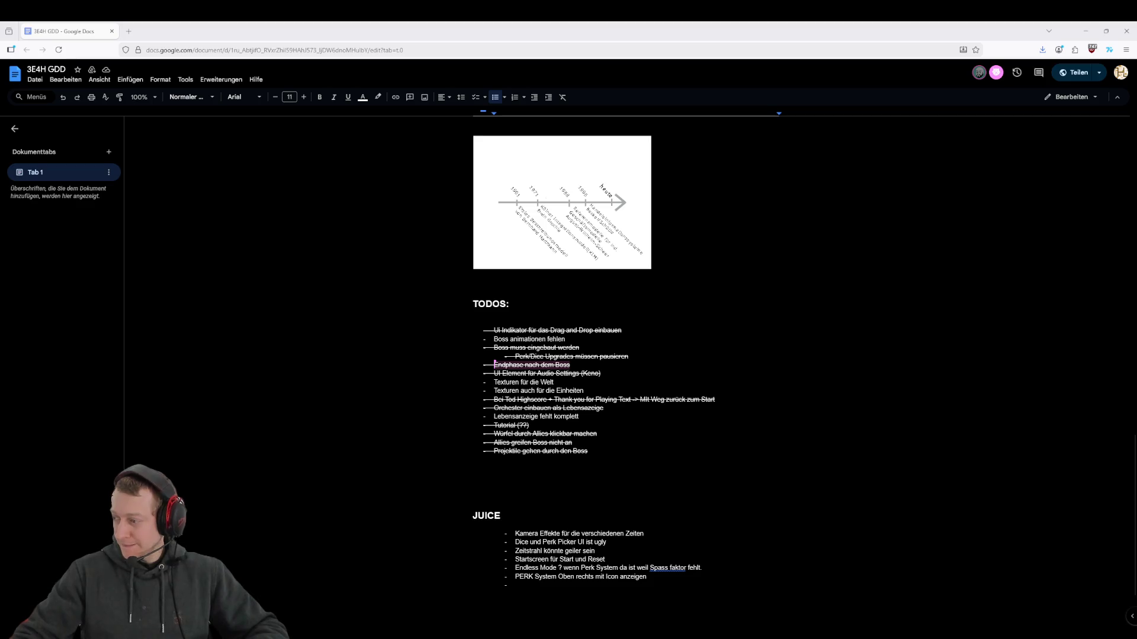
mouse_move(610, 637)
key("alt+Tab")
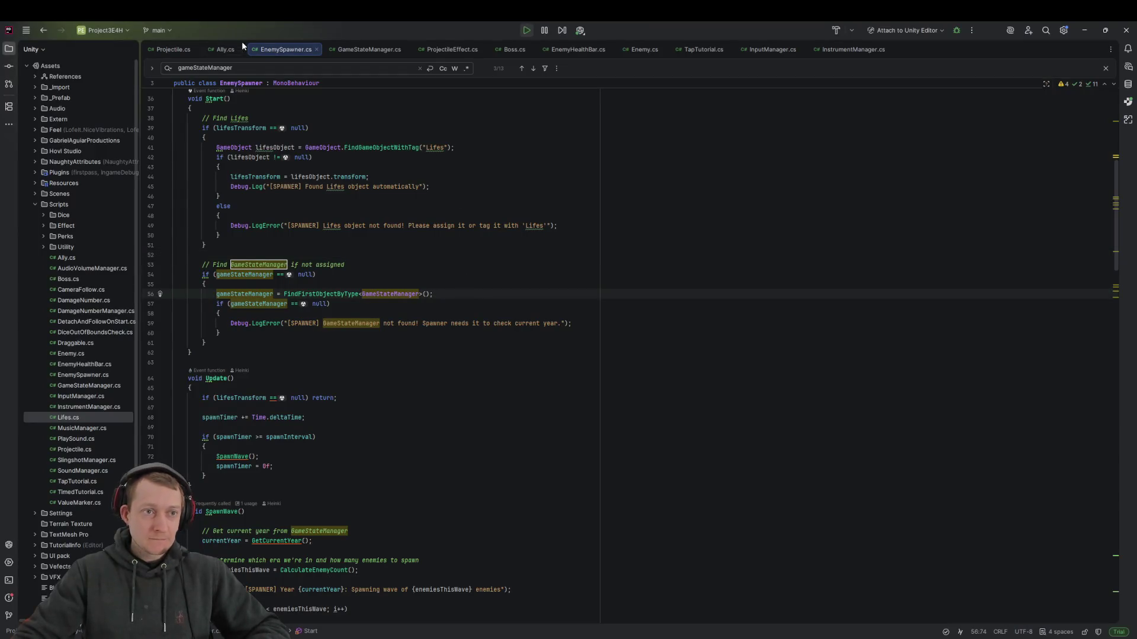
Open Ally.cs and search the file for 'boss', then for 'currentTarget'
left_click(231, 49)
key("ctrl+f")
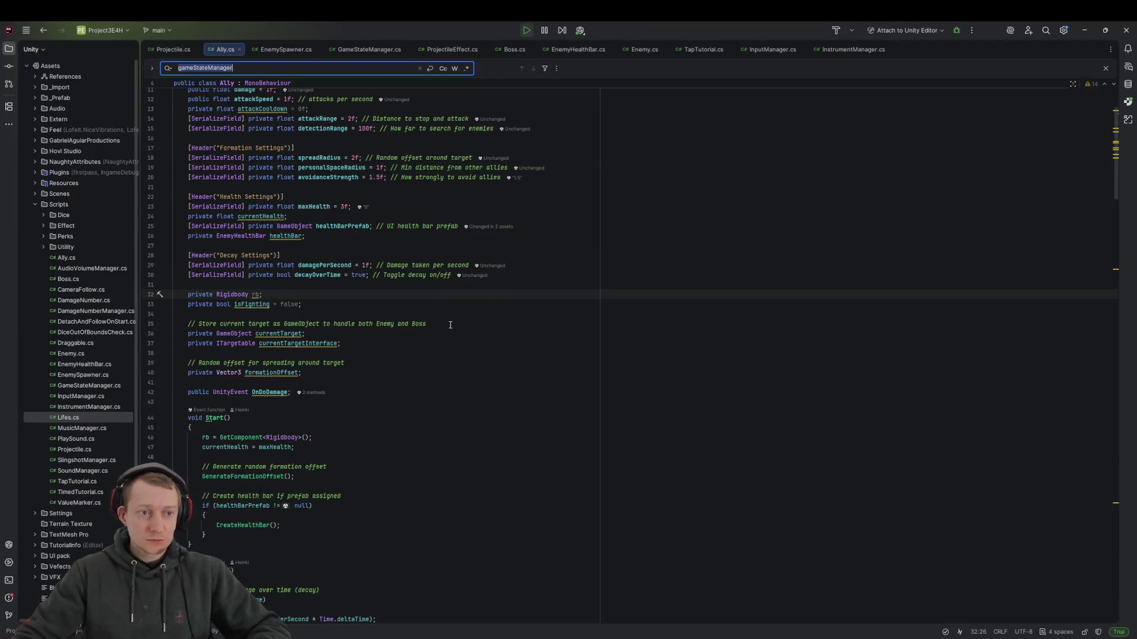
type("boss")
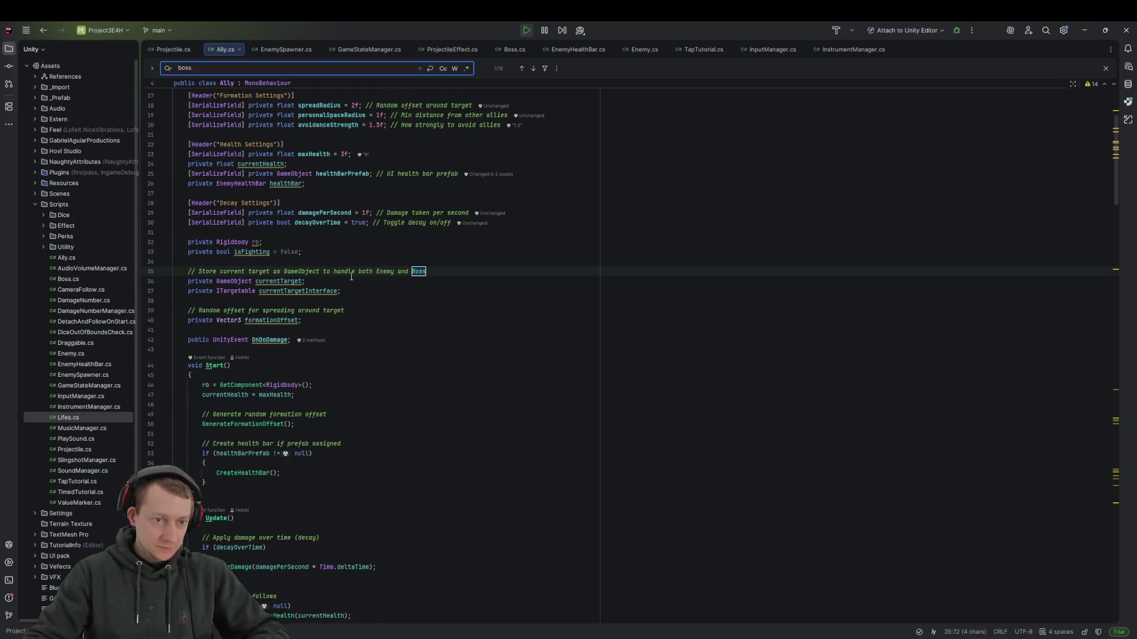
double_click(285, 281)
key("ctrl+f")
key("Return")
key("Return")
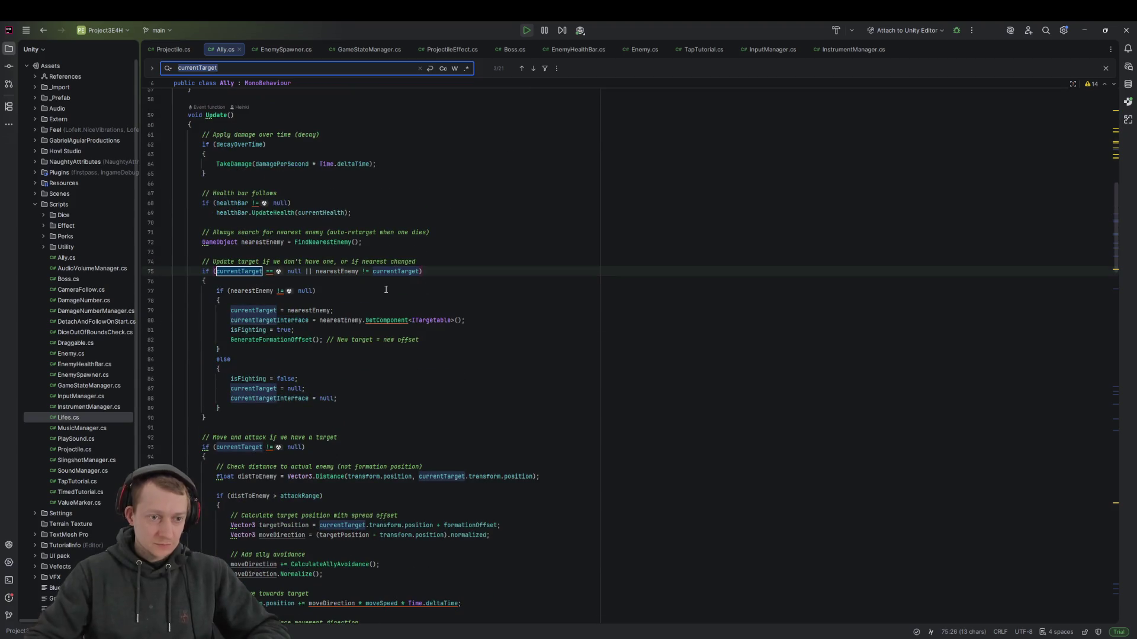
Jump through Ally.cs to the attack range code and OnDrawGizmosSelected near line 286
left_click(509, 250)
key("ctrl+a")
key("Right")
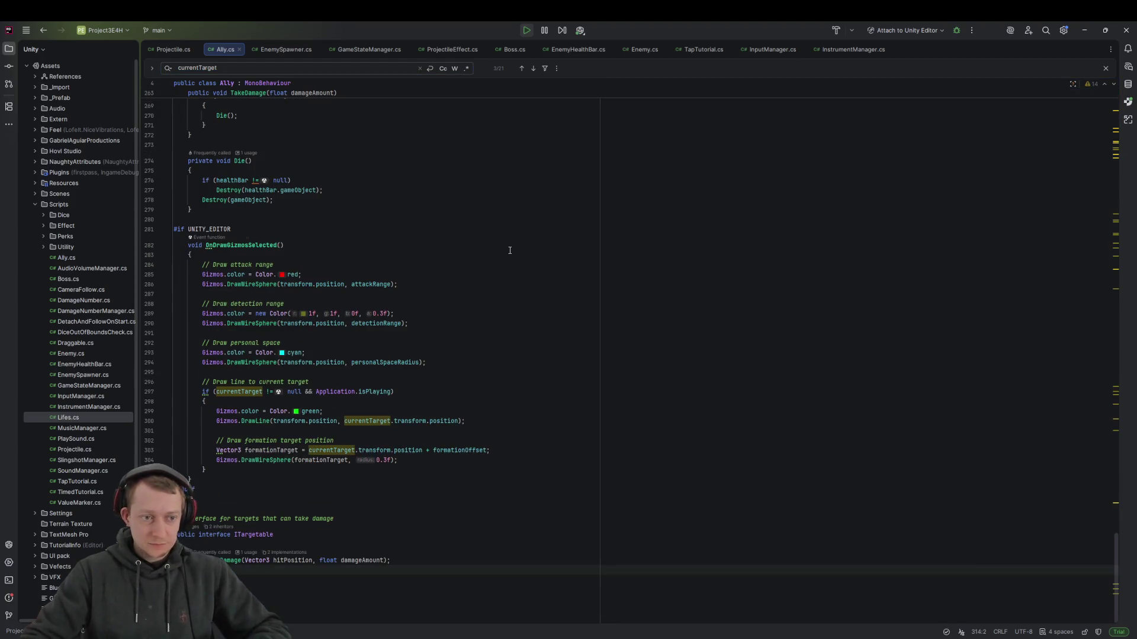
key("ctrl+a")
left_click(519, 275)
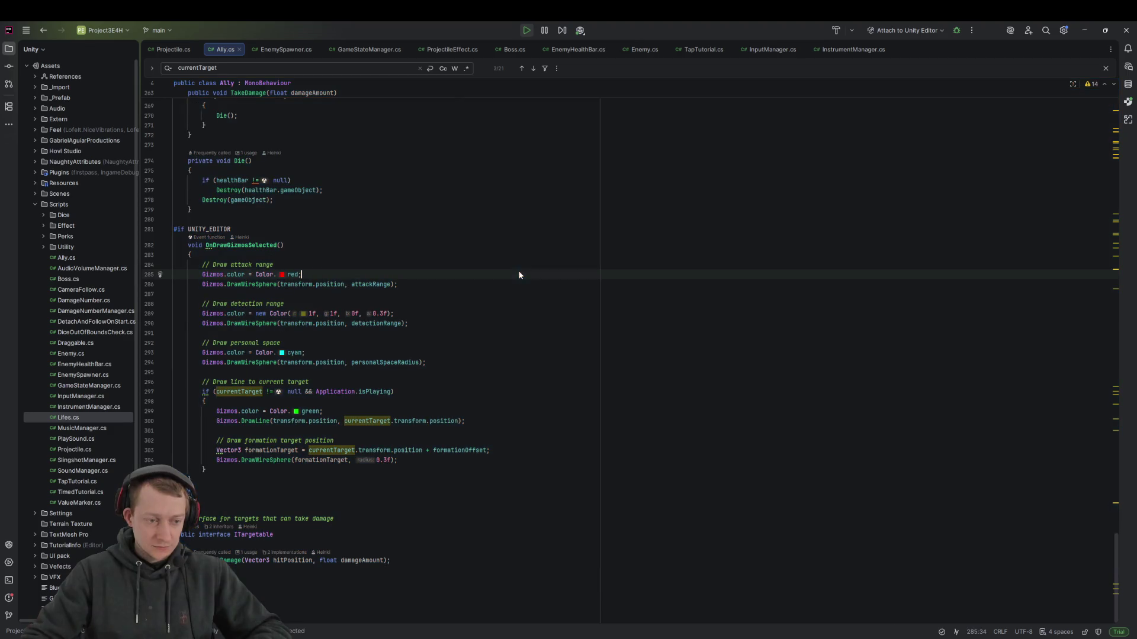
key("alt+Tab")
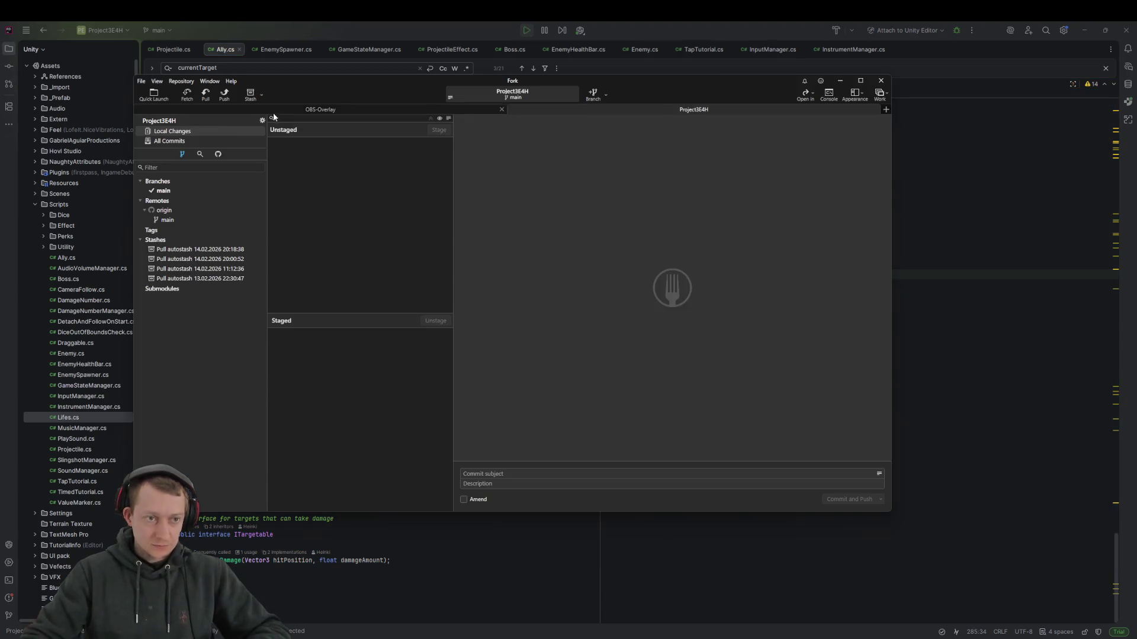
left_click(986, 289)
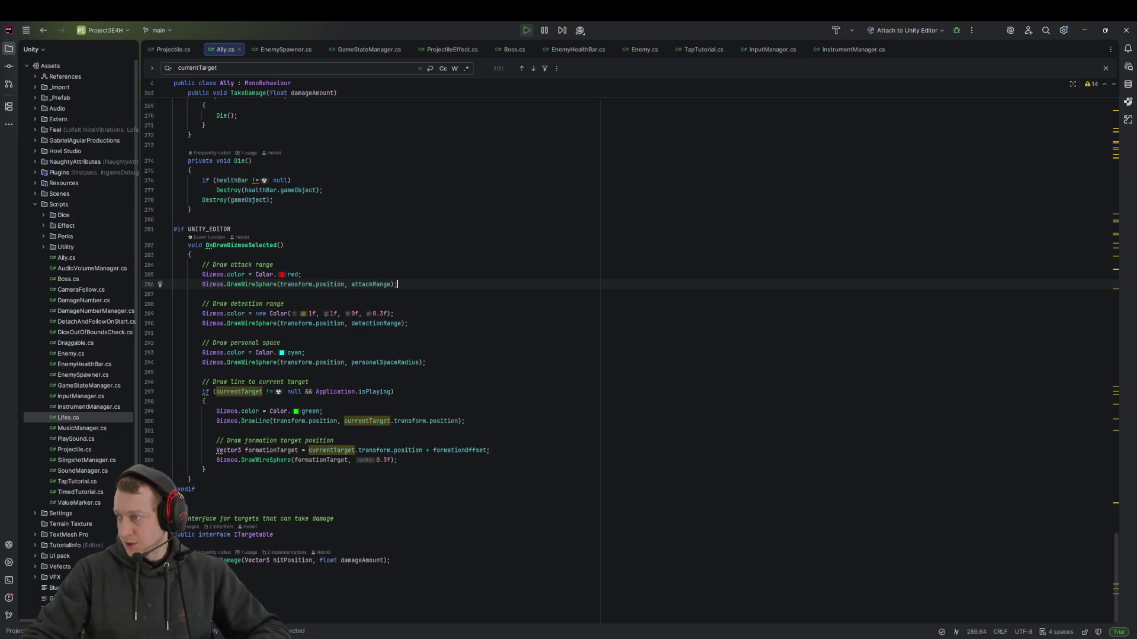
key("alt+Tab")
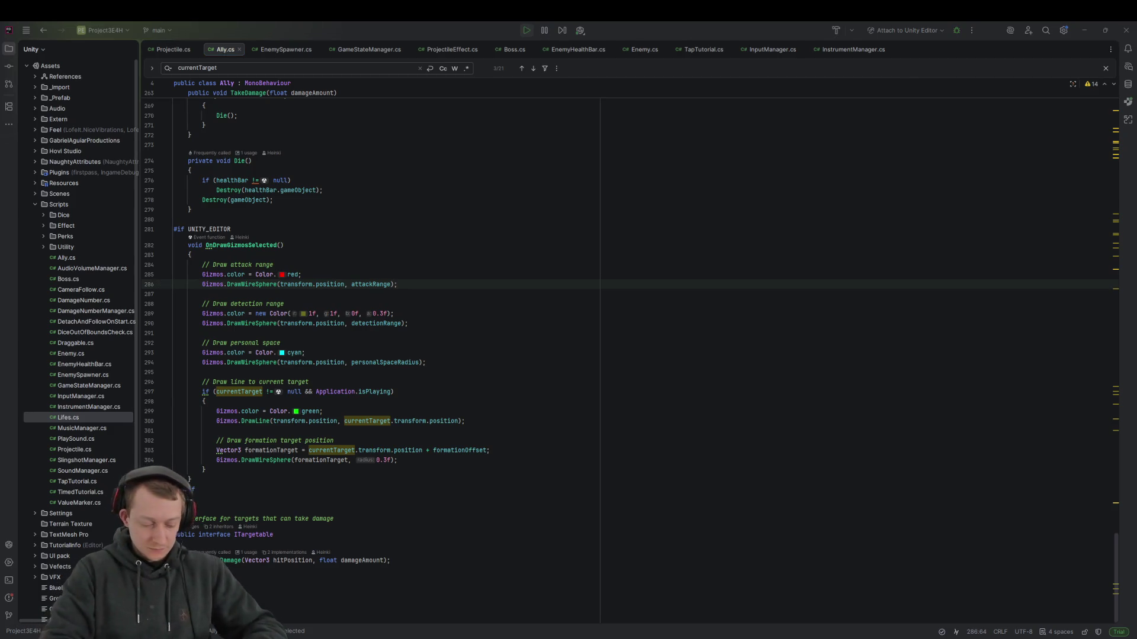
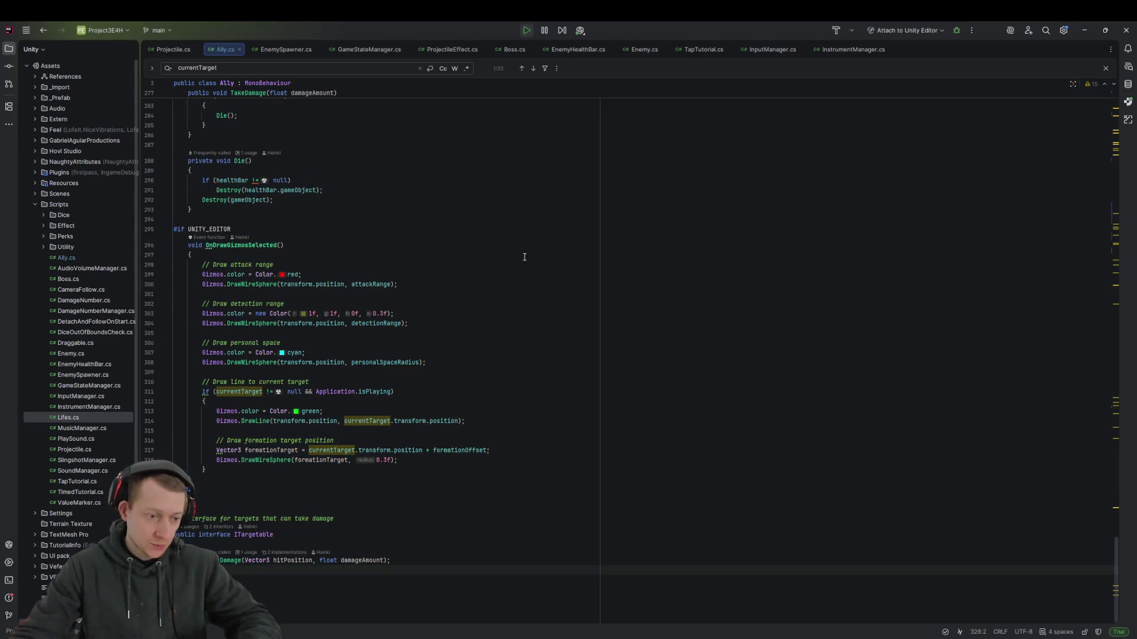
Review the pending Ally.cs changes in Fork's diff view, then return to the code
left_click(542, 313)
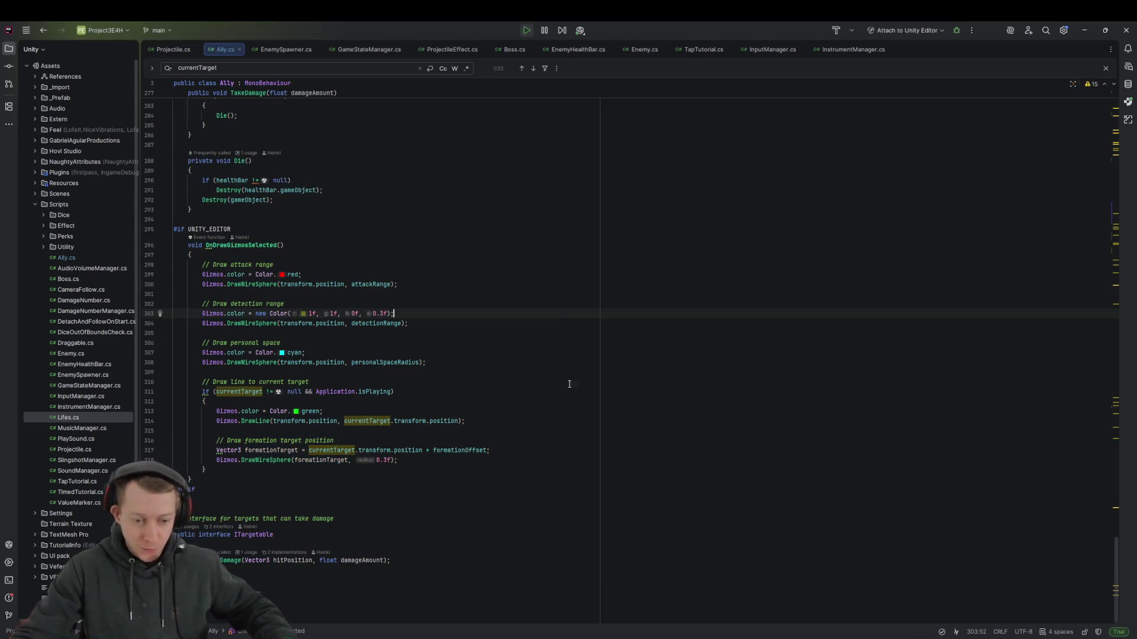
key("alt+Tab")
left_click(332, 162)
scroll(607, 390, "up", 10)
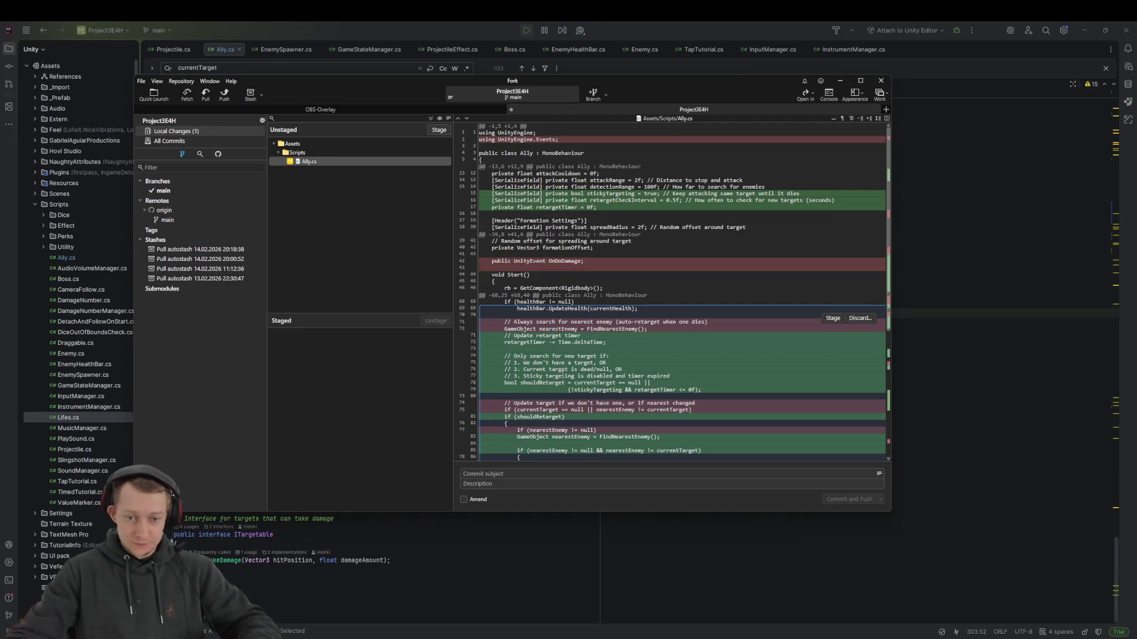
scroll(681, 410, "down", 3)
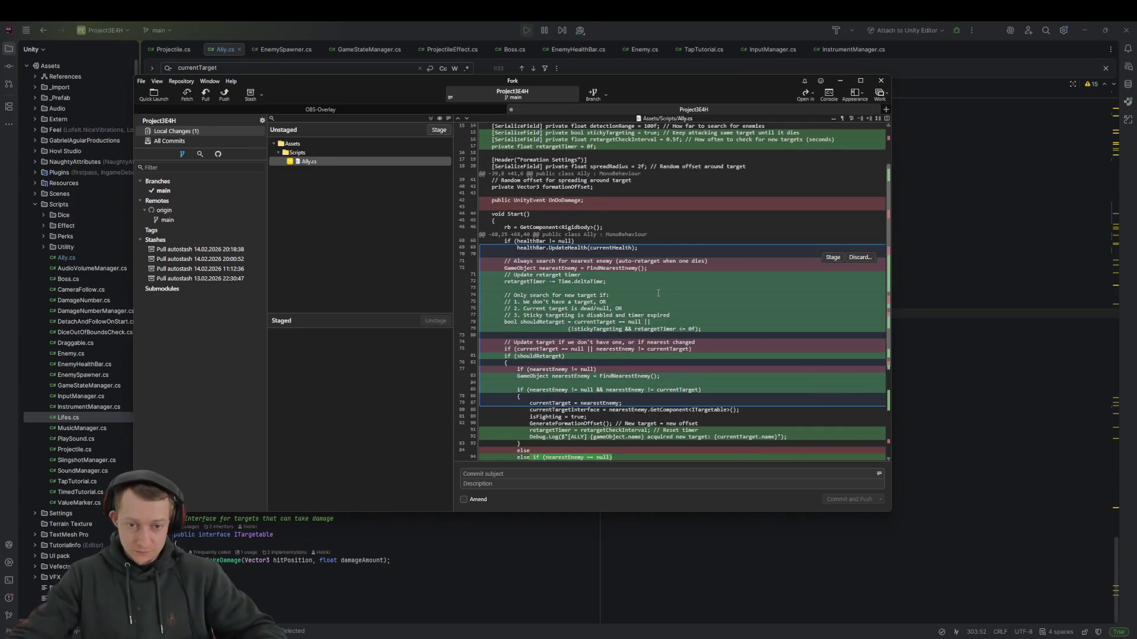
scroll(608, 323, "down", 5)
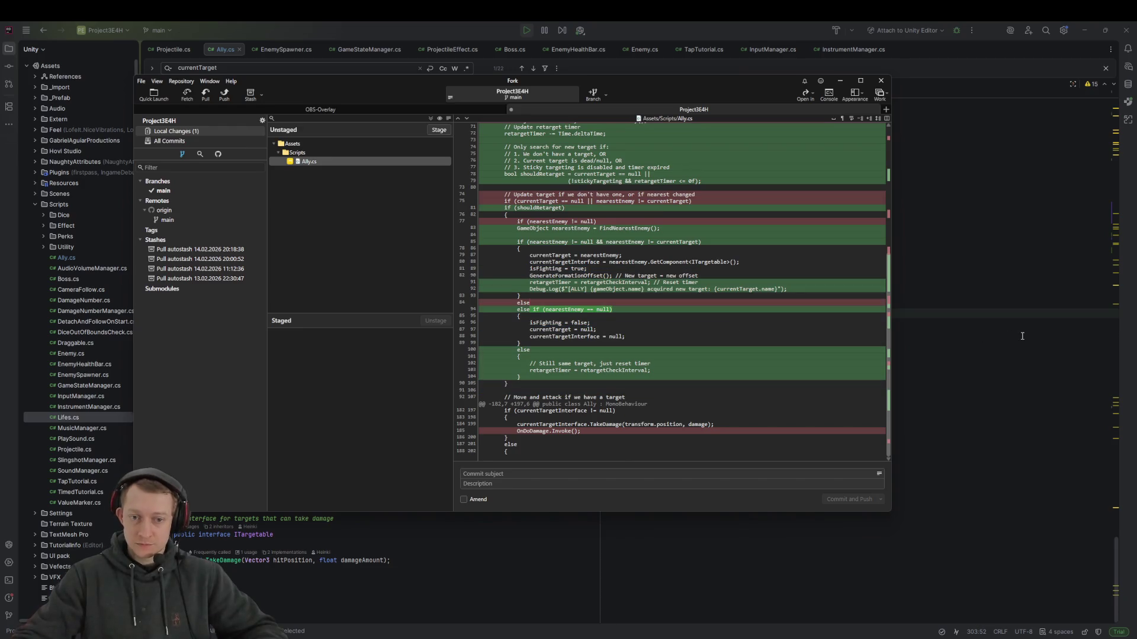
left_click(977, 333)
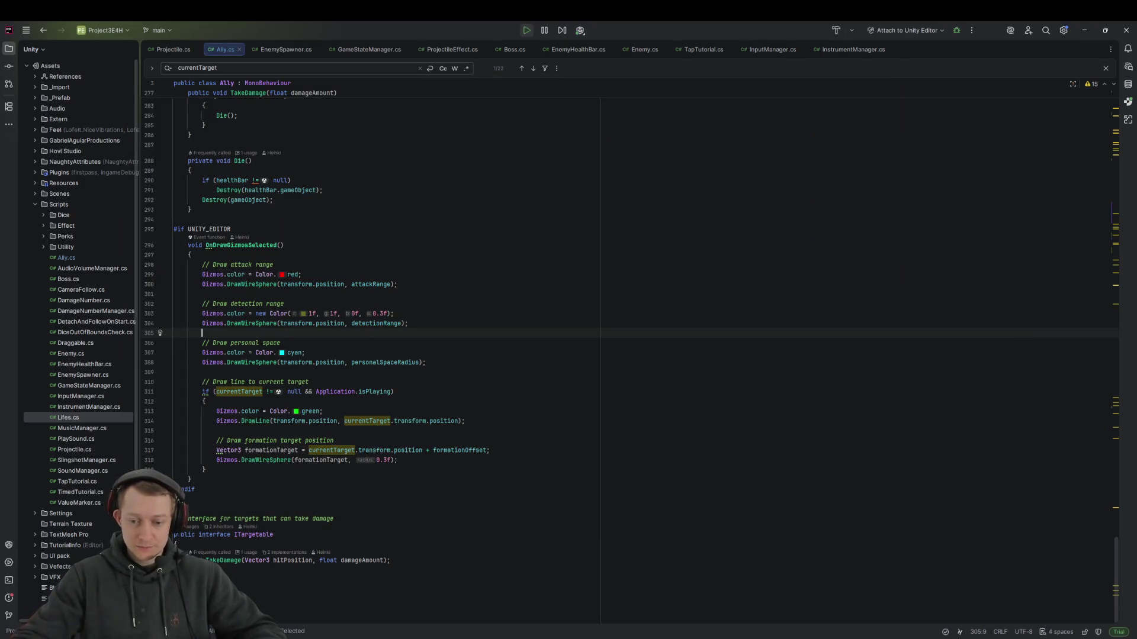
Fetch from all remotes in Fork, then stop Play mode back in Unity
mouse_move(676, 637)
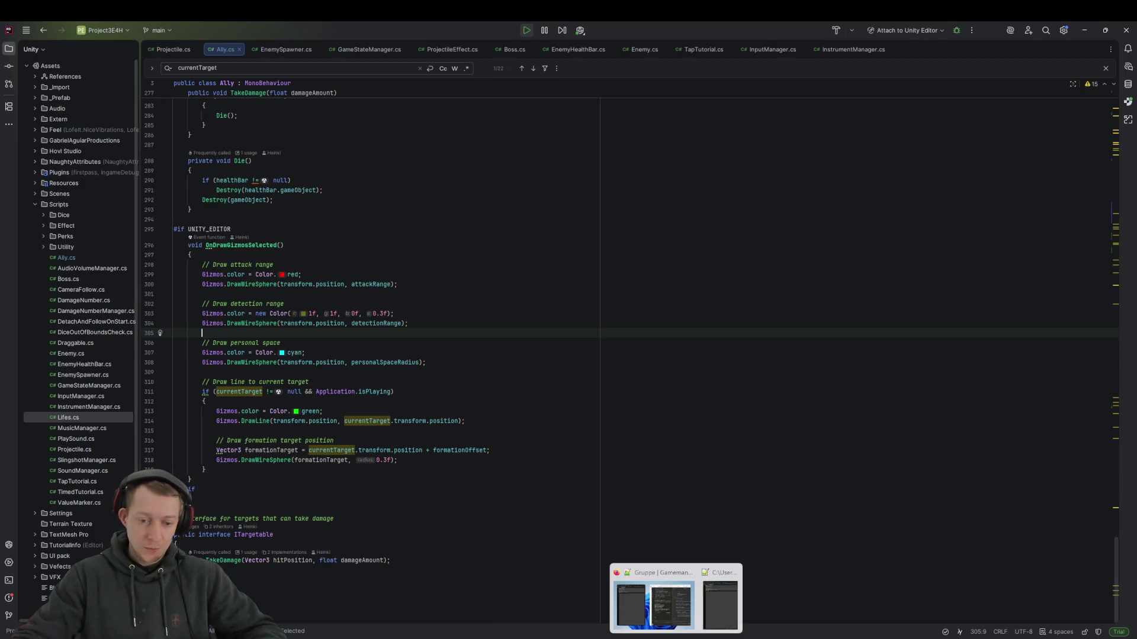
left_click(771, 637)
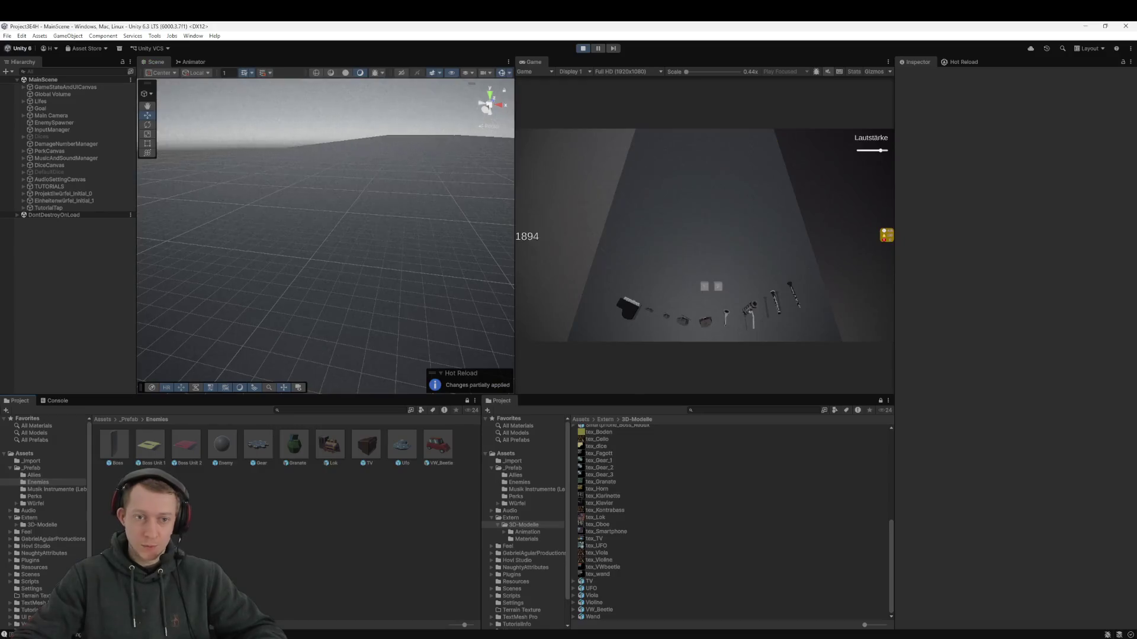
key("alt+Tab")
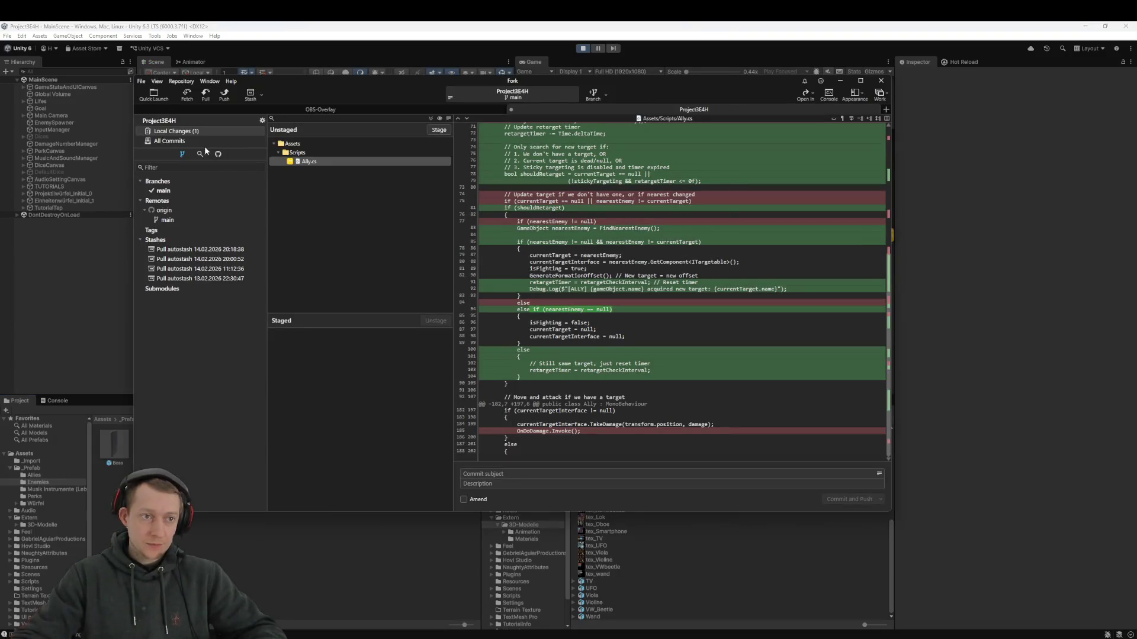
left_click(187, 94)
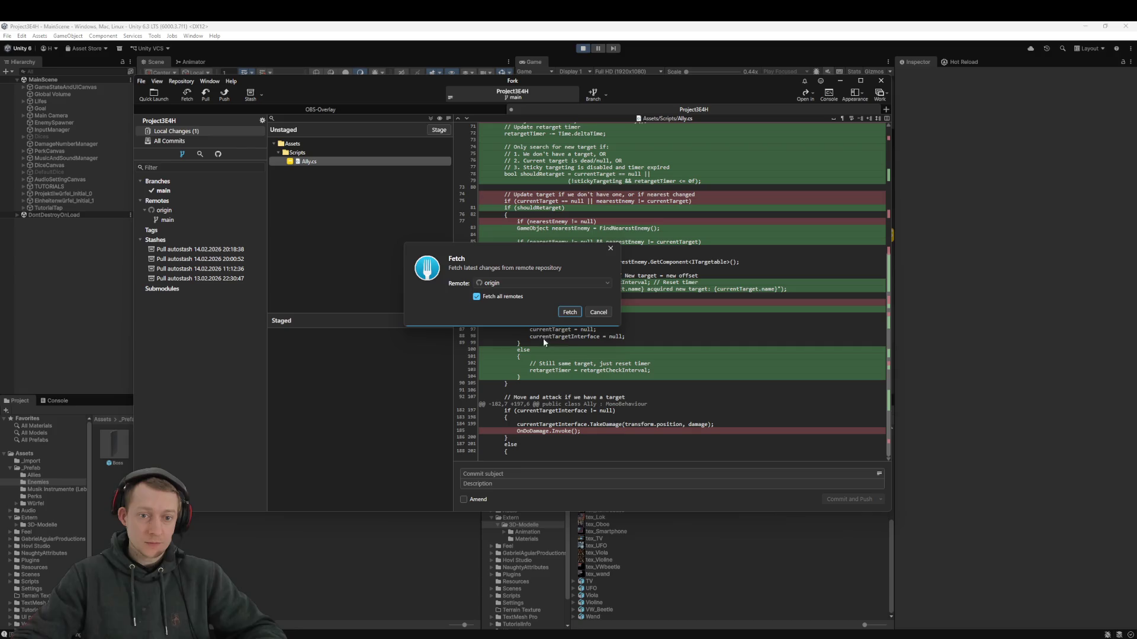
left_click(568, 315)
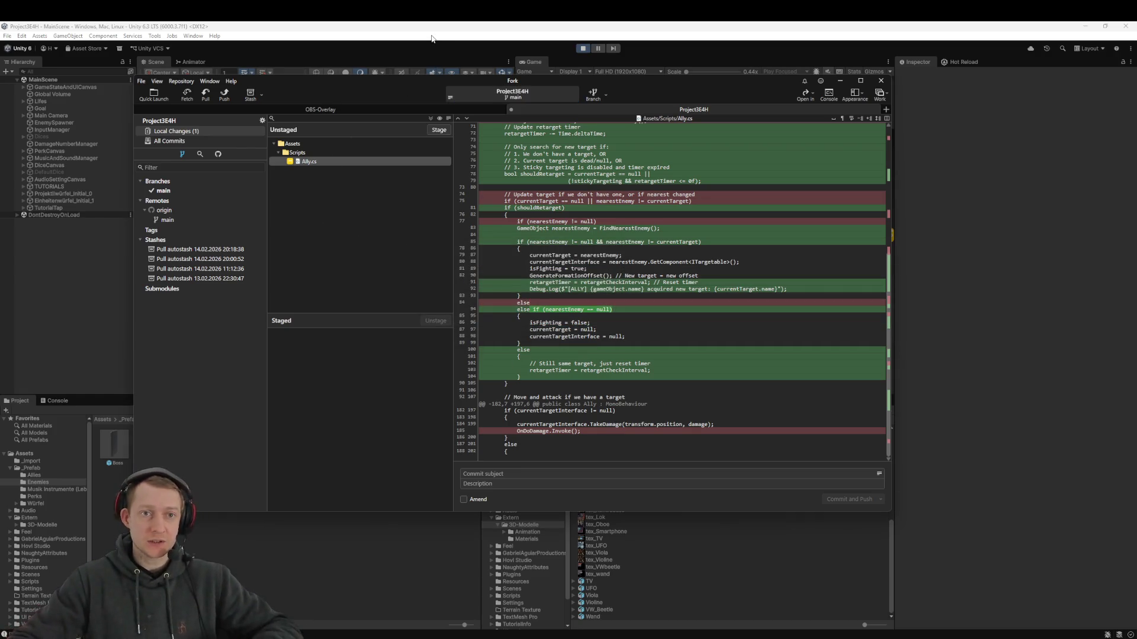
left_click(555, 51)
left_click(583, 49)
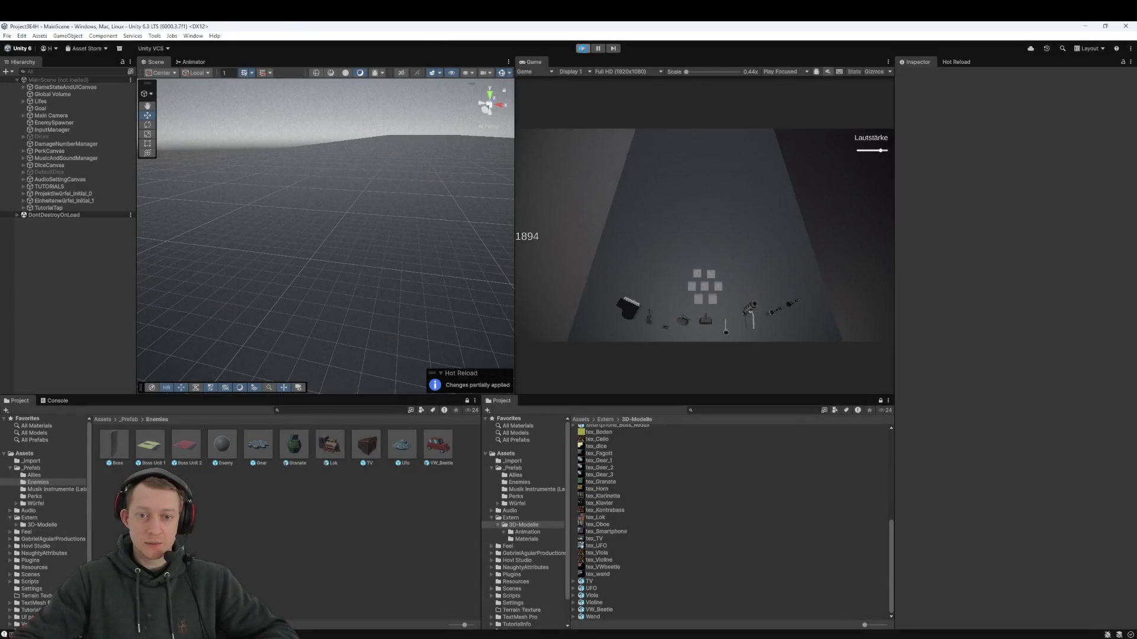
Reload the externally modified scene and run Play mode briefly
left_click(586, 351)
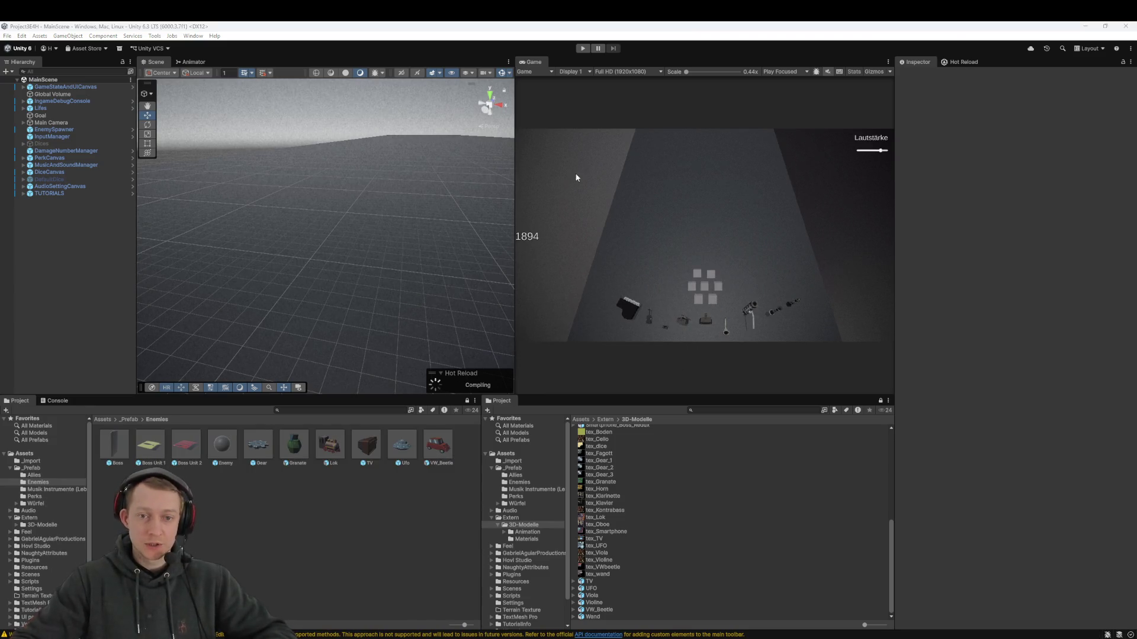
left_click(583, 50)
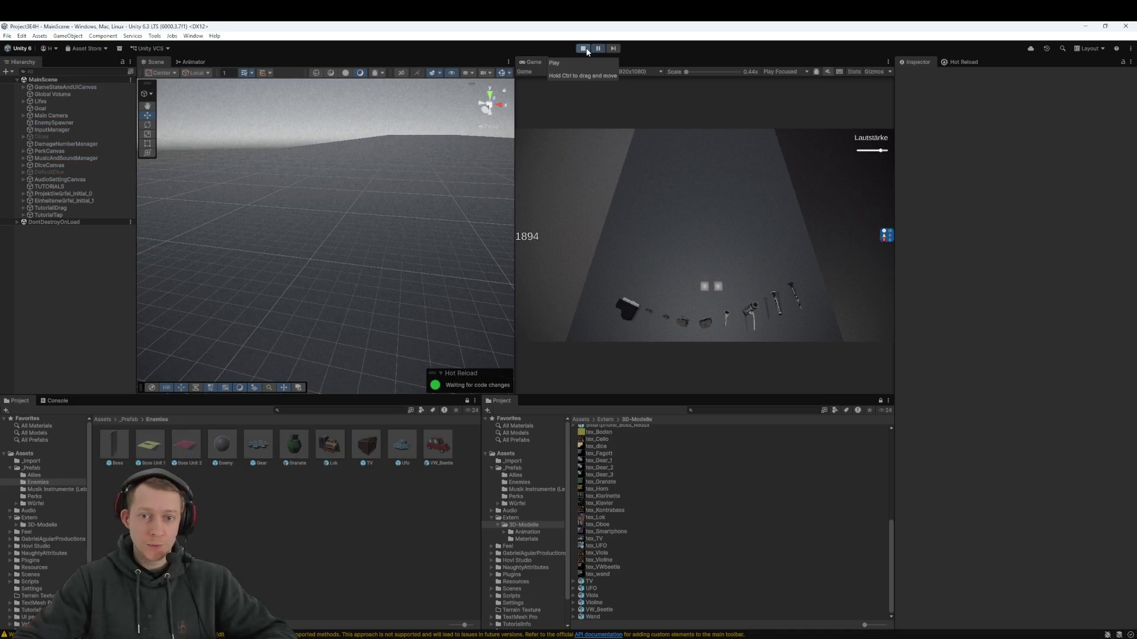
left_click(586, 50)
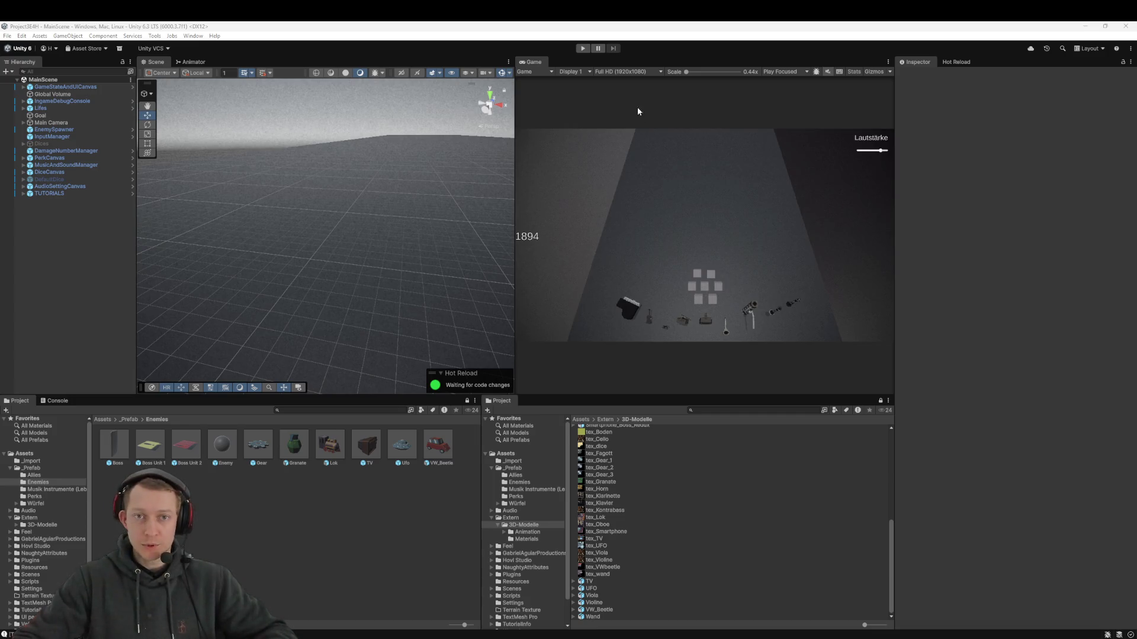
Set the Game view to Play Maximized and start Play mode
left_click(791, 73)
left_click(803, 91)
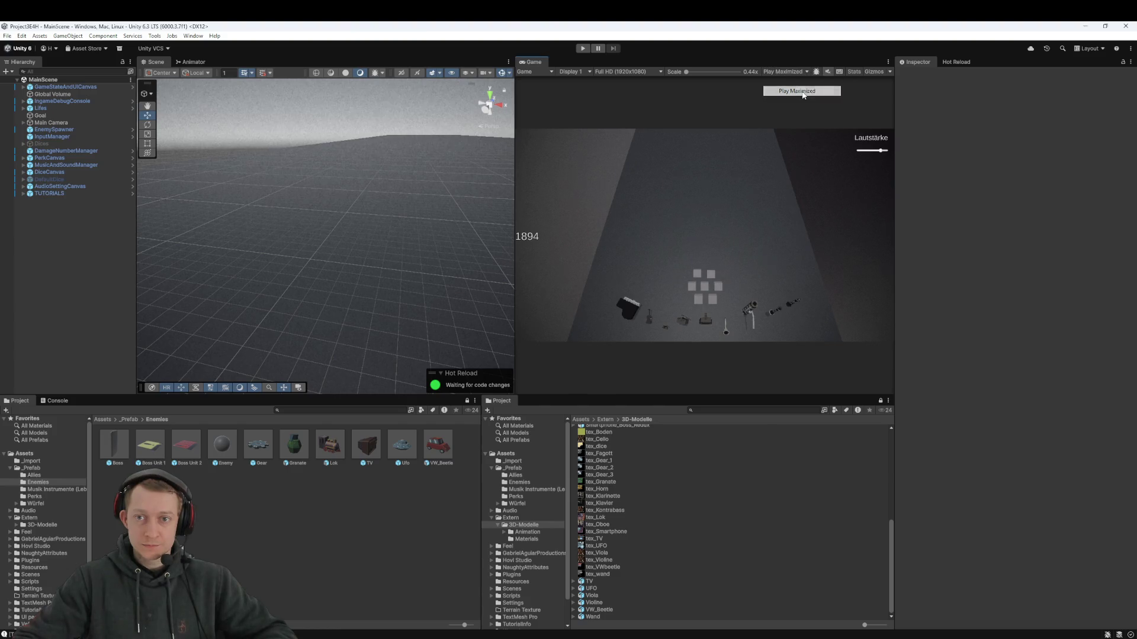
left_click(583, 48)
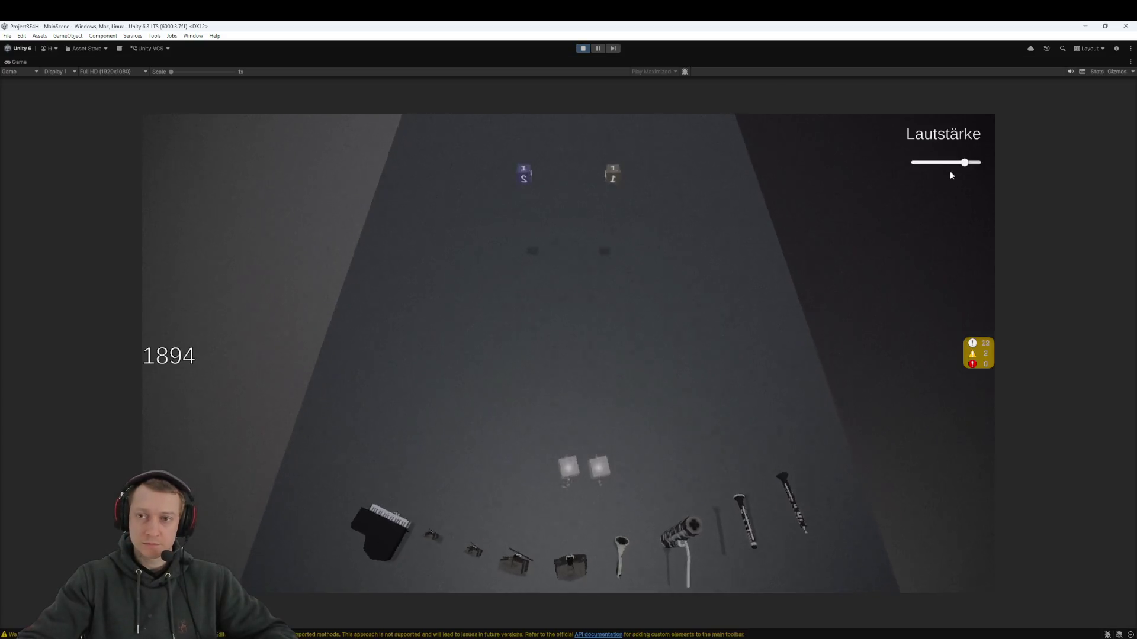
Lower the Lautstärke slider, equip a die, and throw the dice up the board three times
left_click_drag(950, 169, 928, 169)
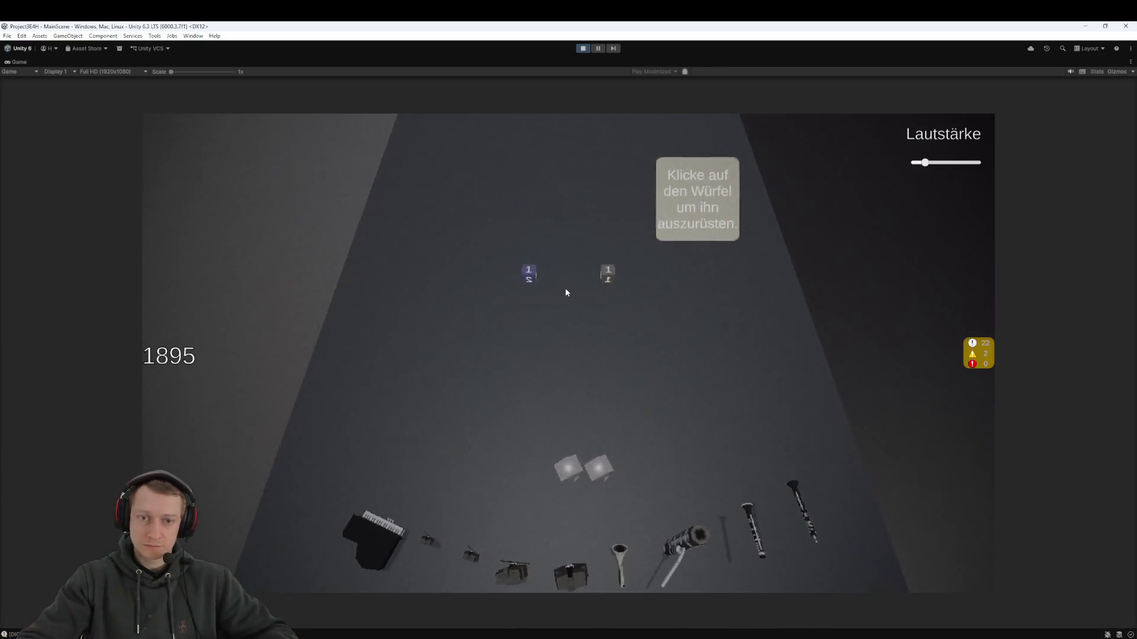
left_click(599, 281)
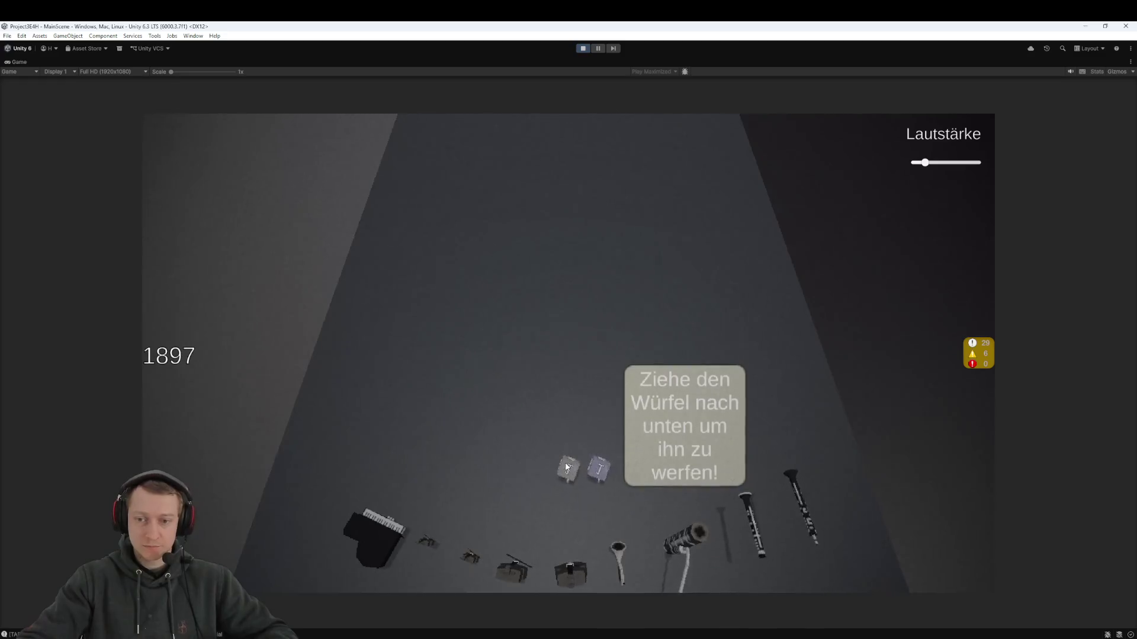
left_click_drag(569, 558, 569, 554)
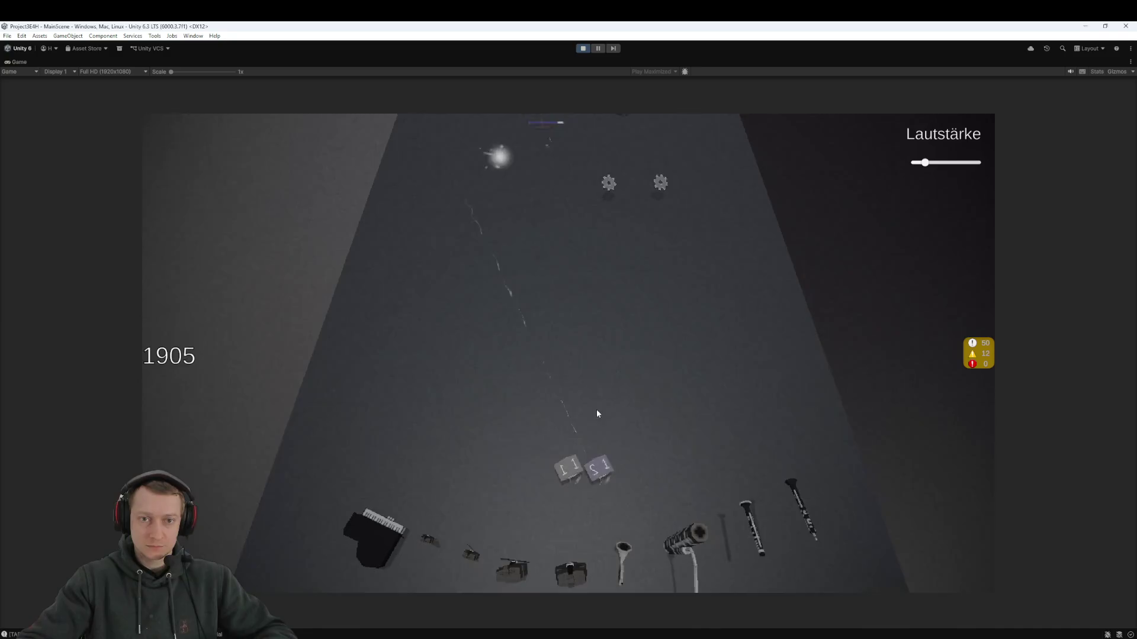
left_click(599, 601)
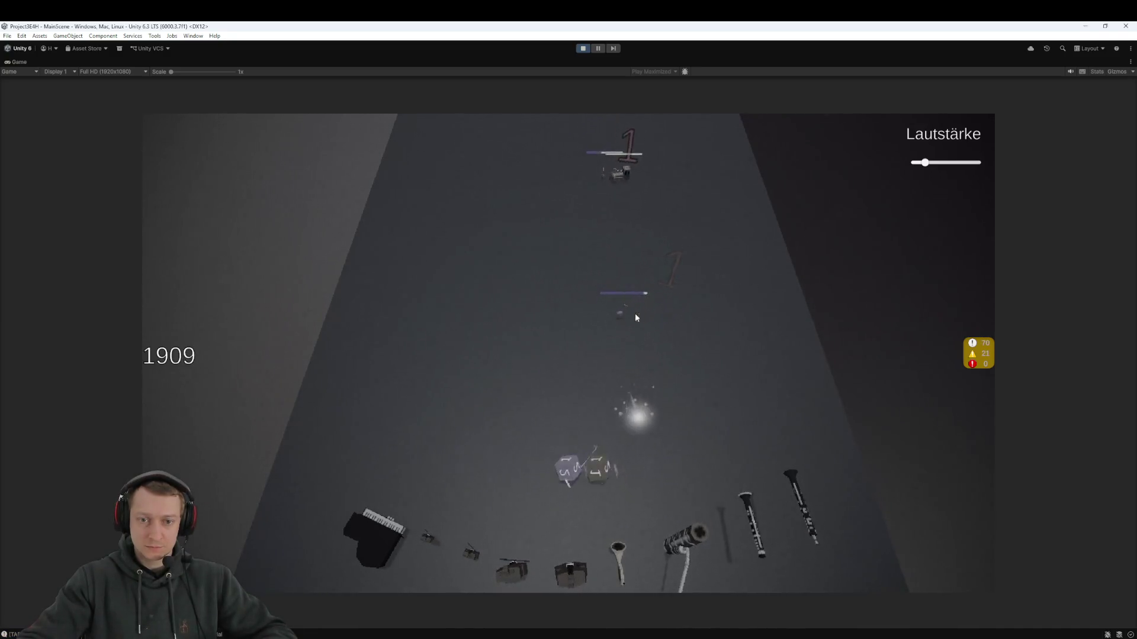
left_click(599, 481)
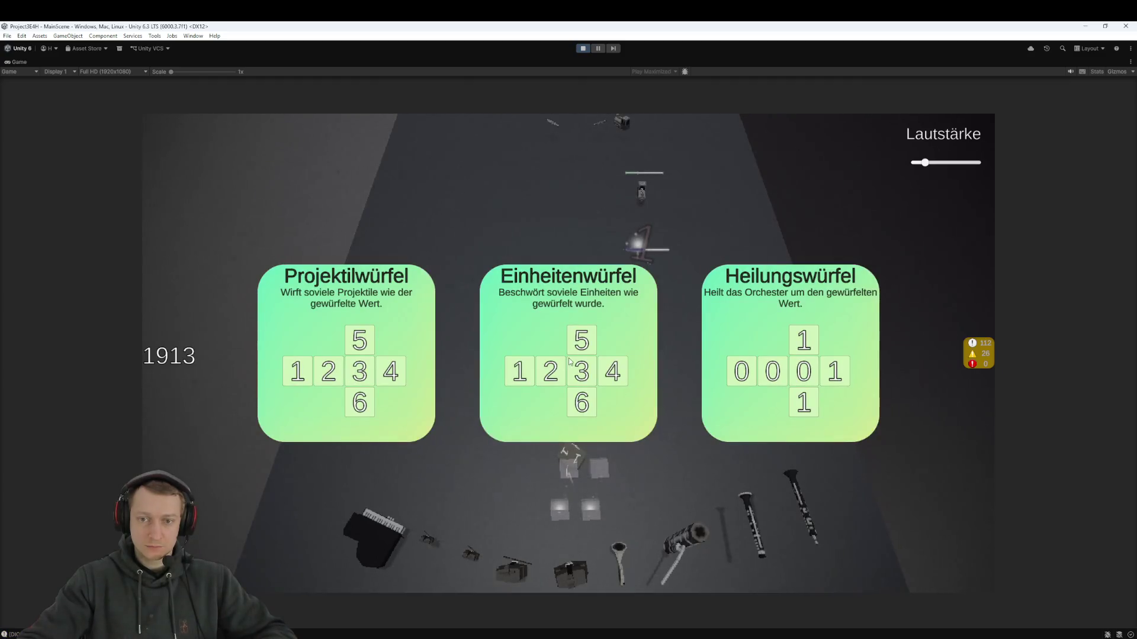
Take Einheitenwürfel, then Lucky Number Zero, then Einheitenwürfel again as level-up rewards
left_click(629, 396)
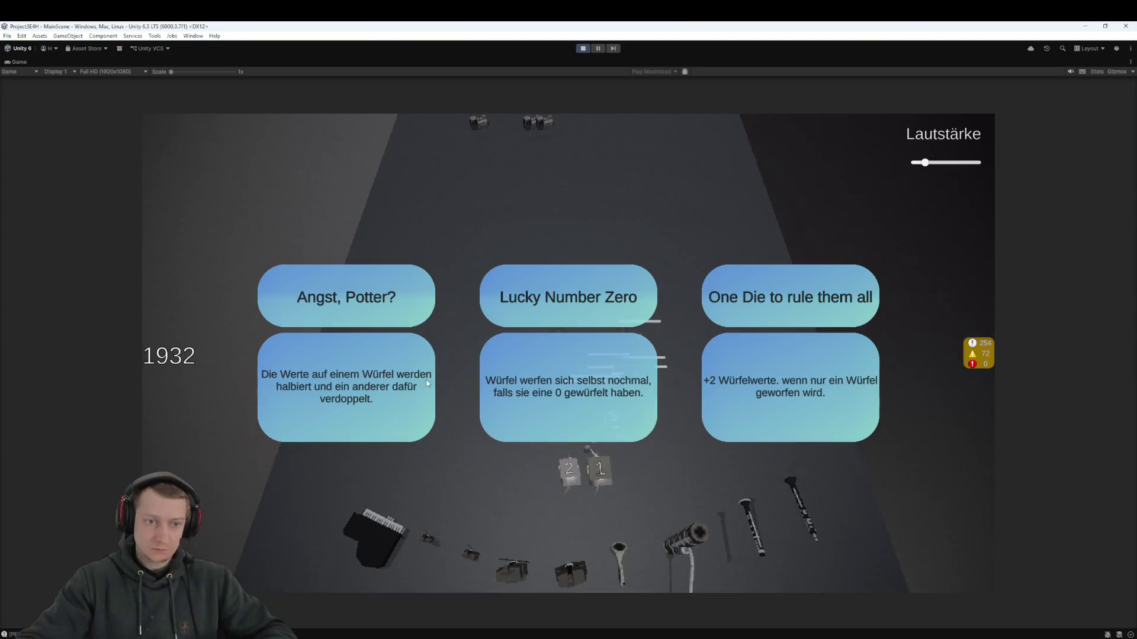
left_click(591, 410)
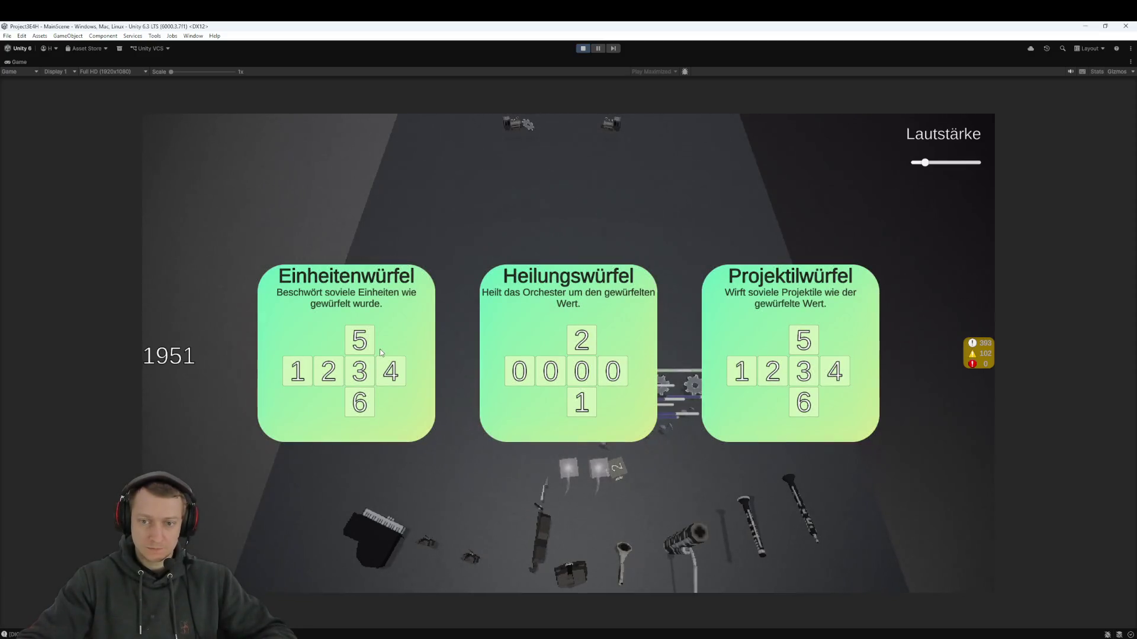
left_click(380, 353)
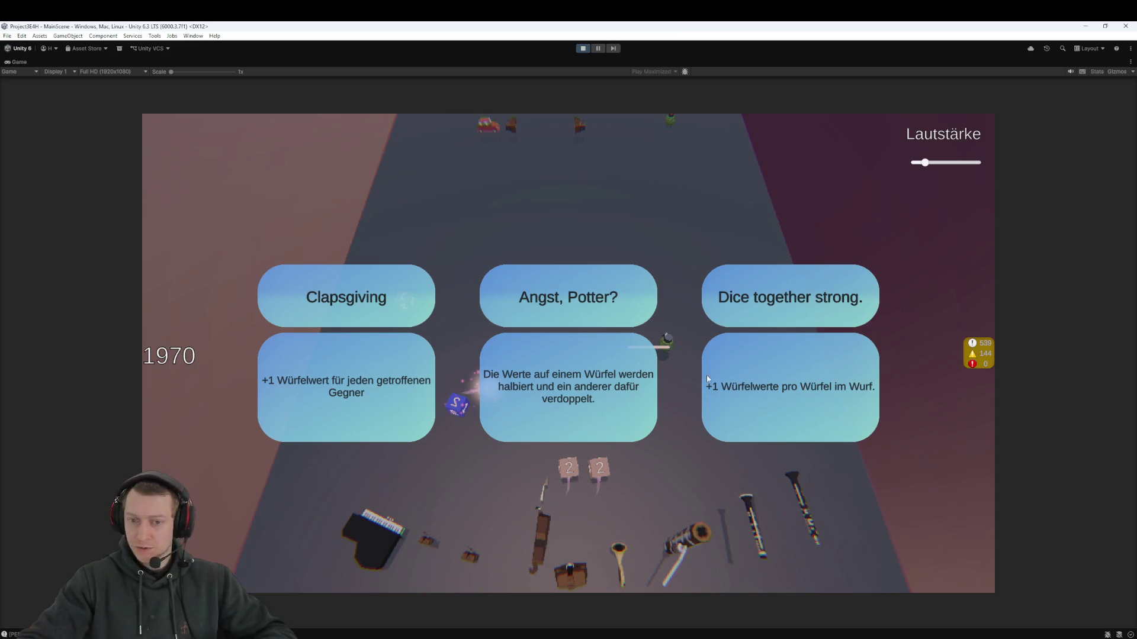
Claim an upgrade, another Einheitenwürfel, and the Here we go again... upgrade
left_click(809, 375)
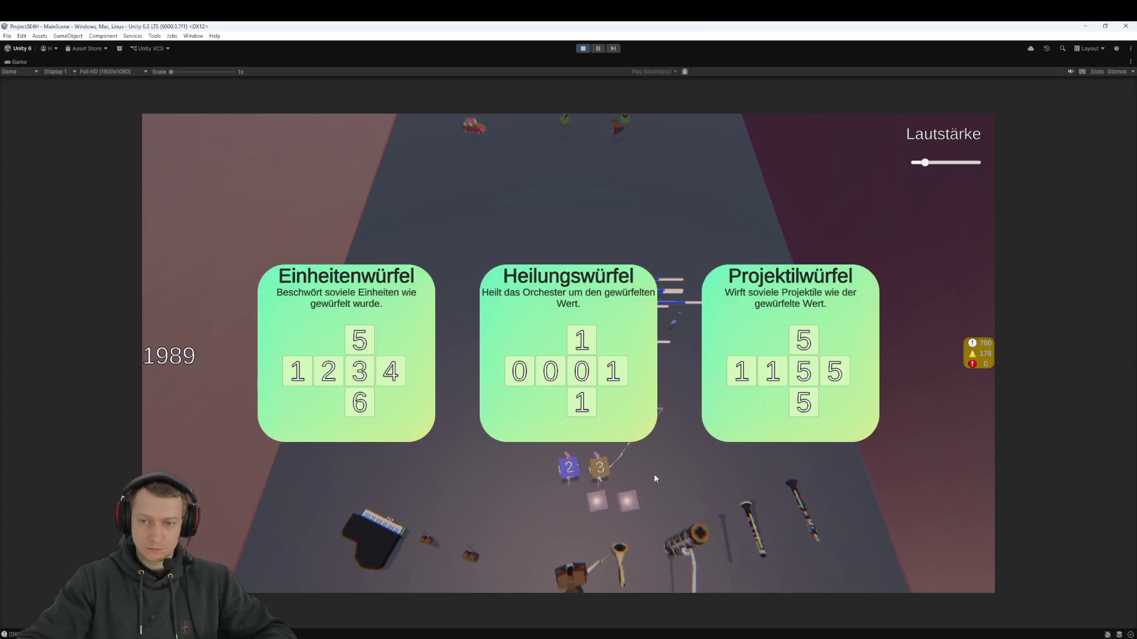
left_click(406, 361)
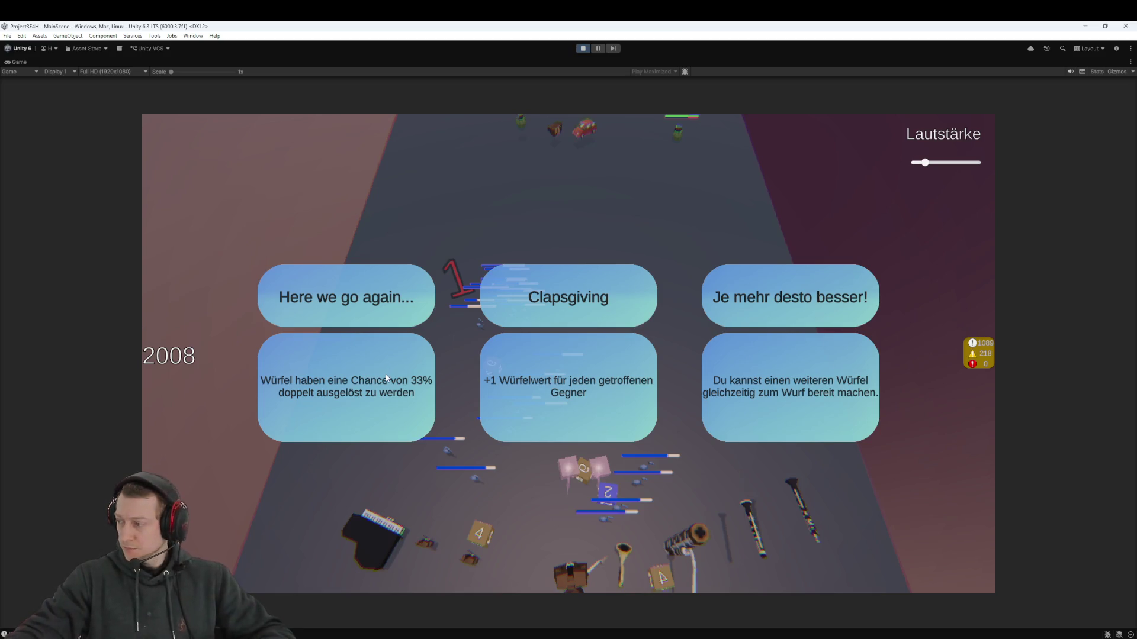
left_click(395, 359)
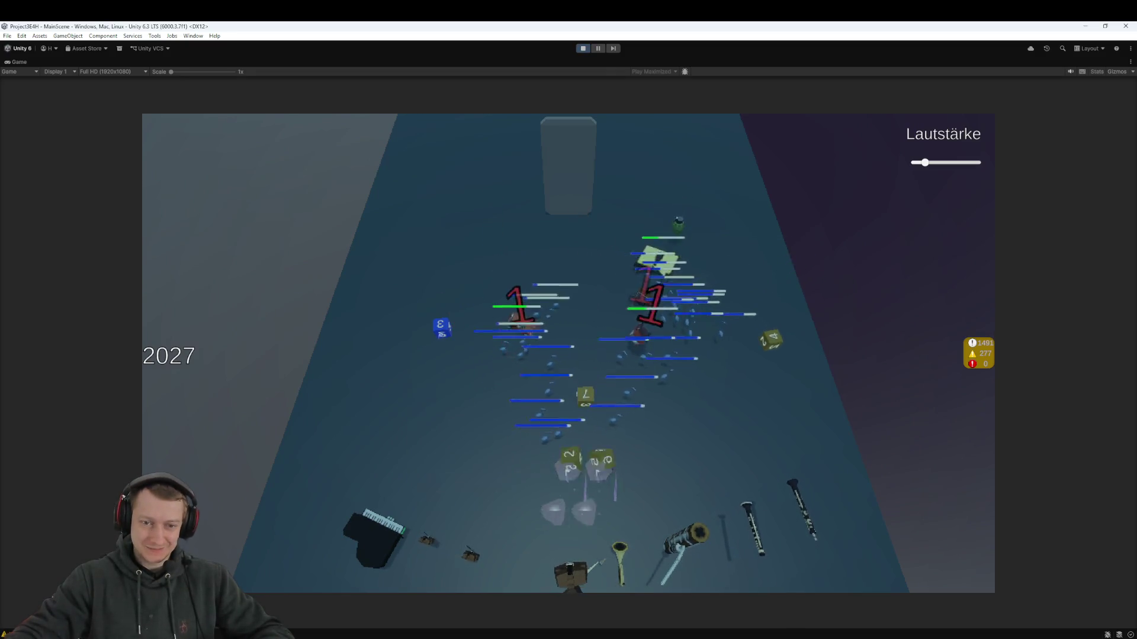
Throw four dice from the bottom slots into the advancing enemy cluster
left_click_drag(785, 388, 634, 469)
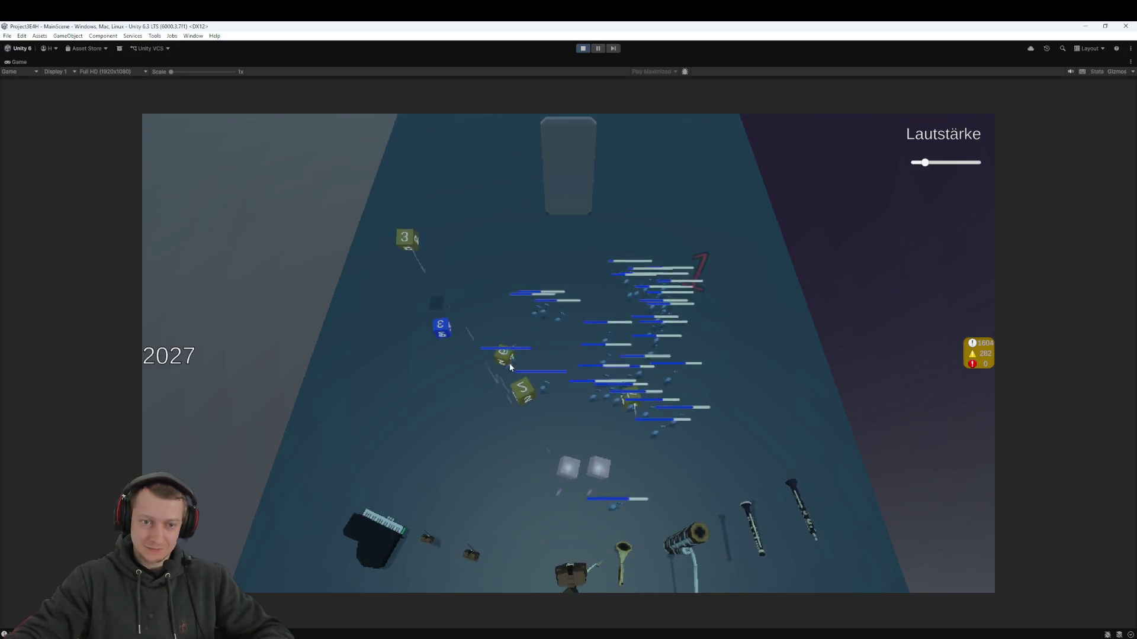
mouse_move(578, 477)
left_mouse_down()
mouse_move(470, 382)
mouse_move(387, 336)
mouse_move(392, 349)
left_mouse_up()
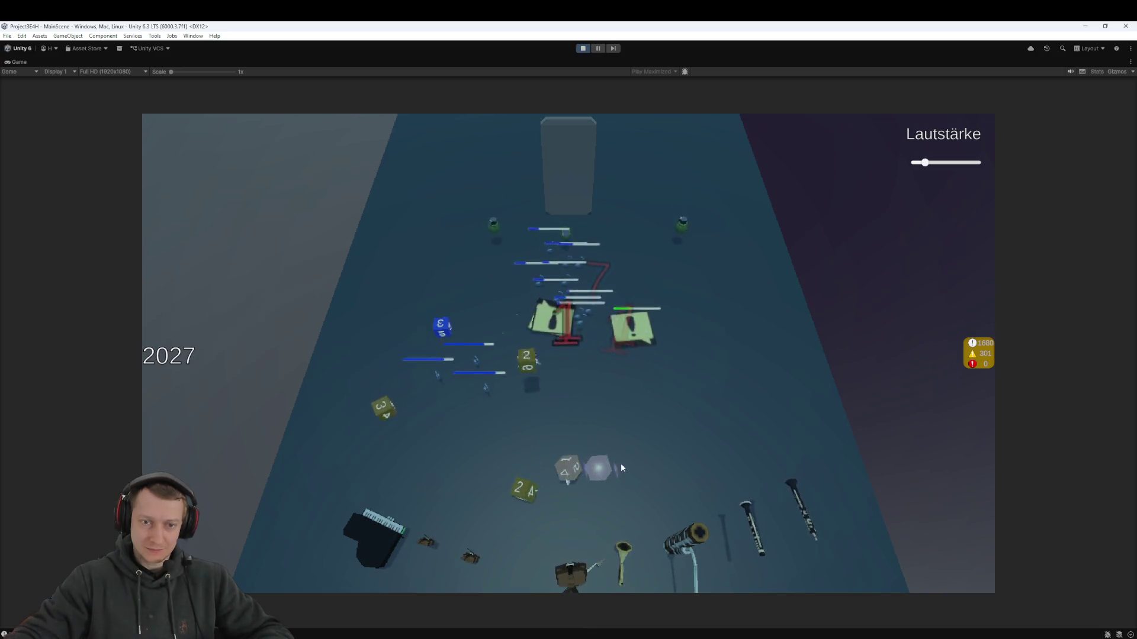
left_click_drag(511, 540, 564, 447)
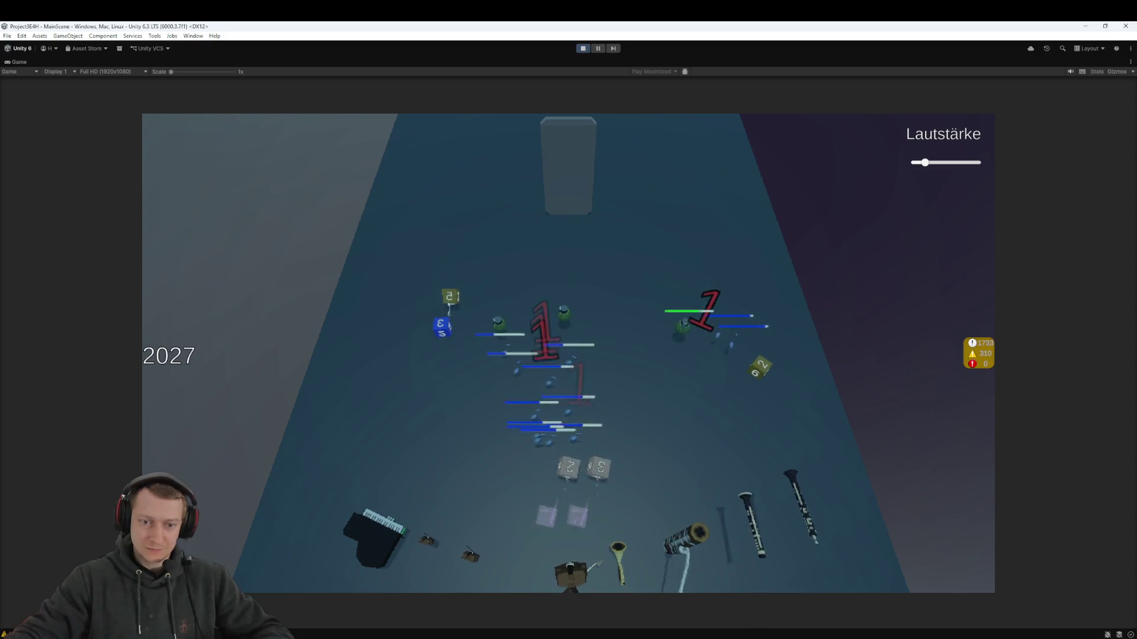
left_click_drag(769, 418, 693, 350)
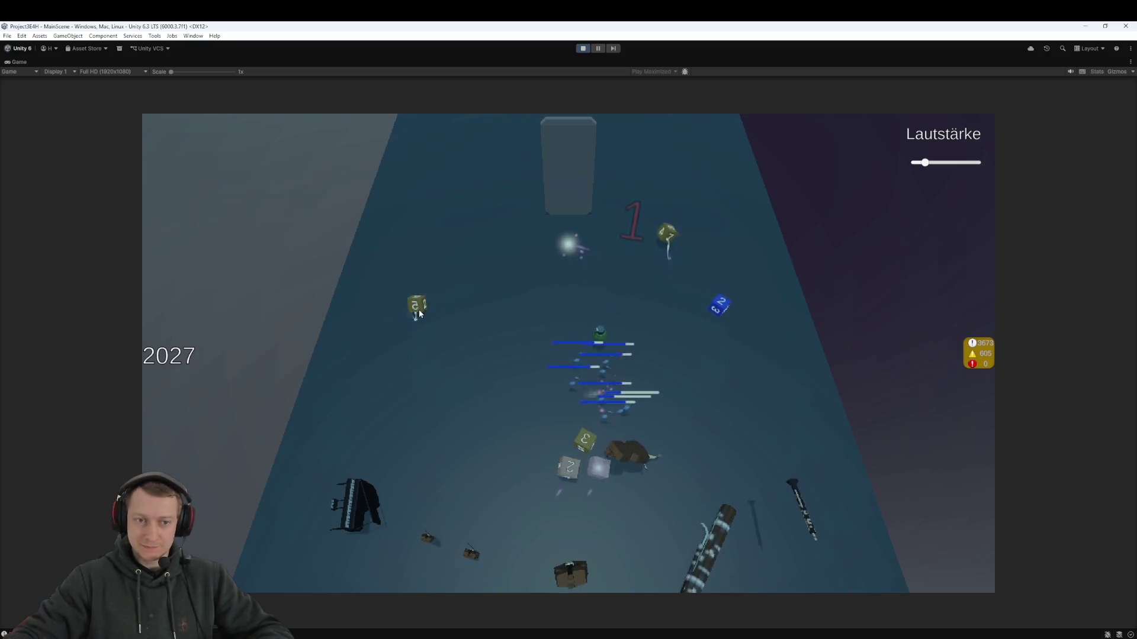
Throw dice at the enemies and launch the collected blue die back into the arena
mouse_move(587, 489)
left_mouse_down()
mouse_move(583, 557)
mouse_move(430, 315)
left_mouse_up()
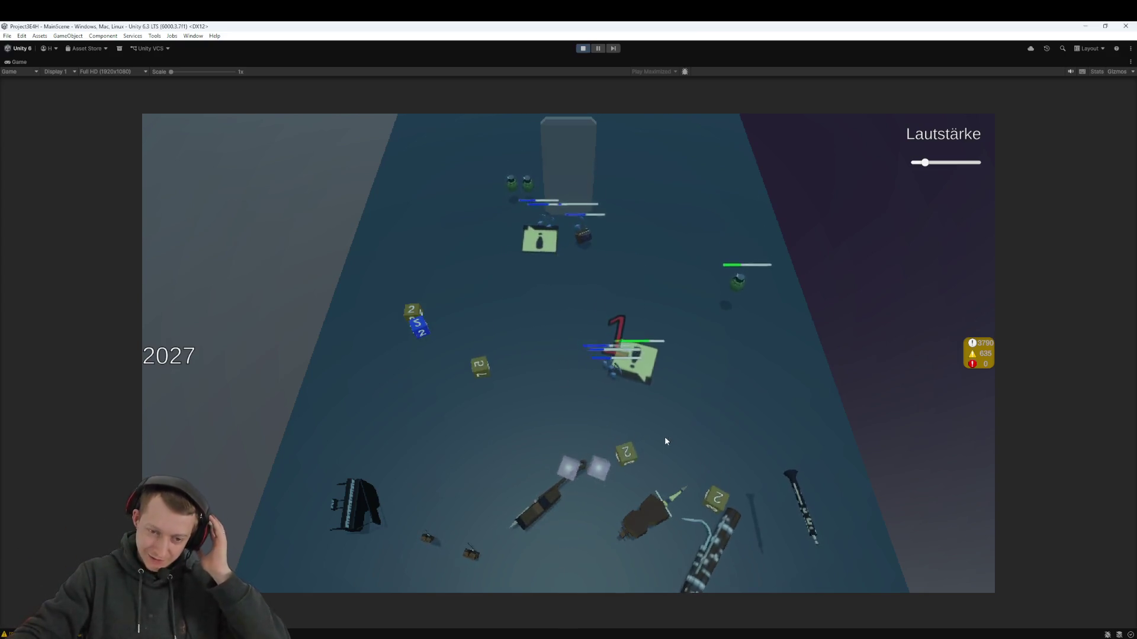
left_click_drag(626, 453, 569, 453)
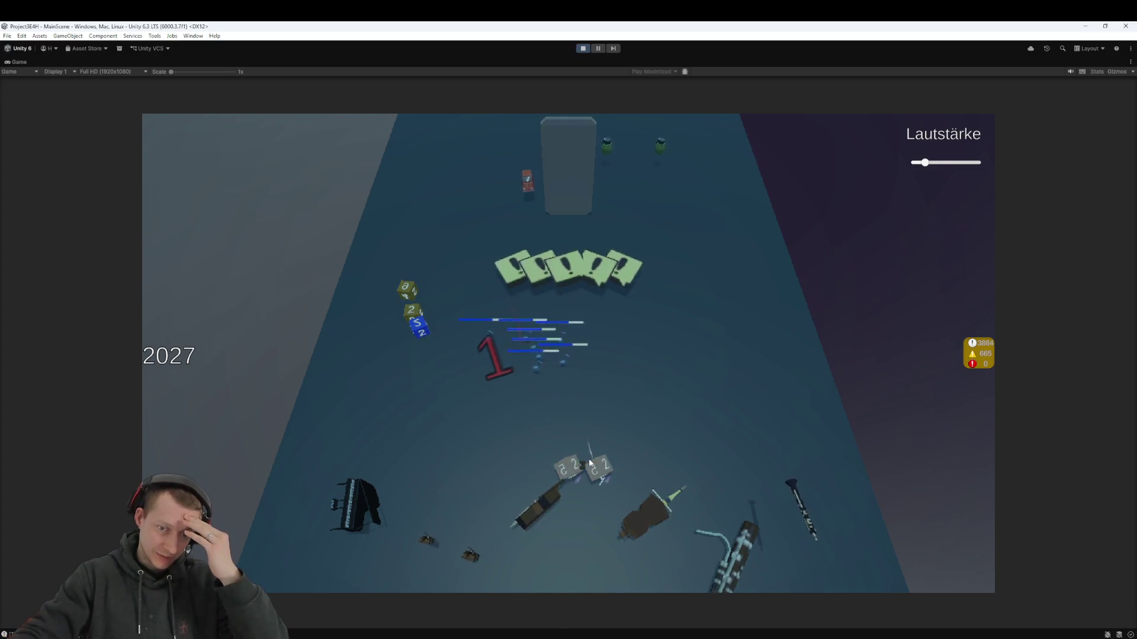
left_click(418, 325)
left_click(414, 312)
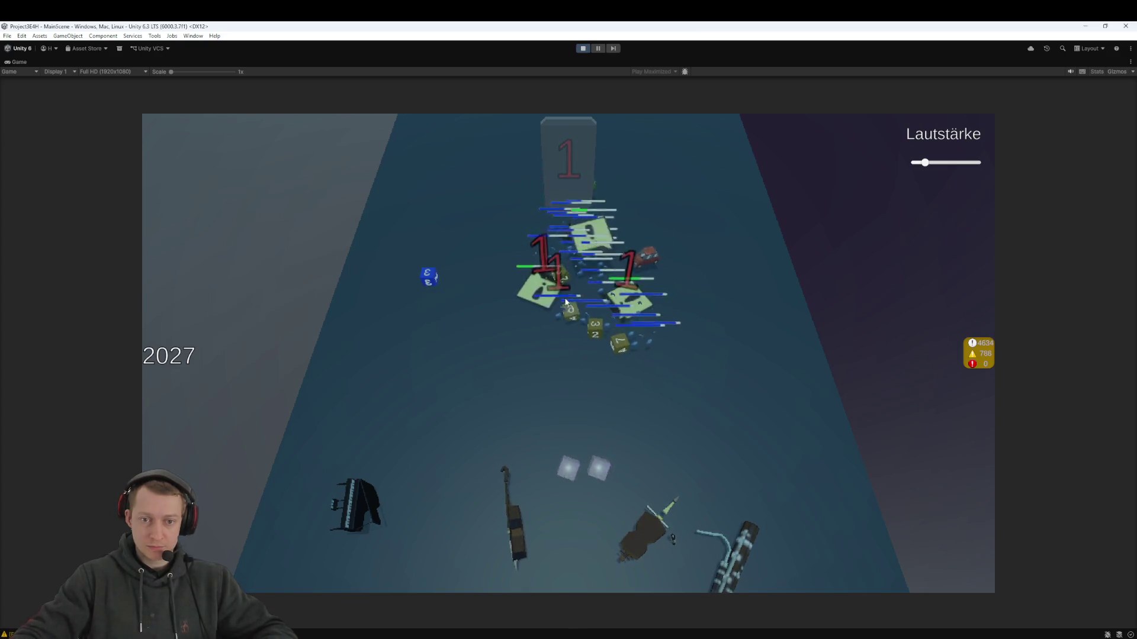
Collect dice until game over, restart with 'Klick mich und versuch es nochmal!', then exit Play mode
left_click(428, 276)
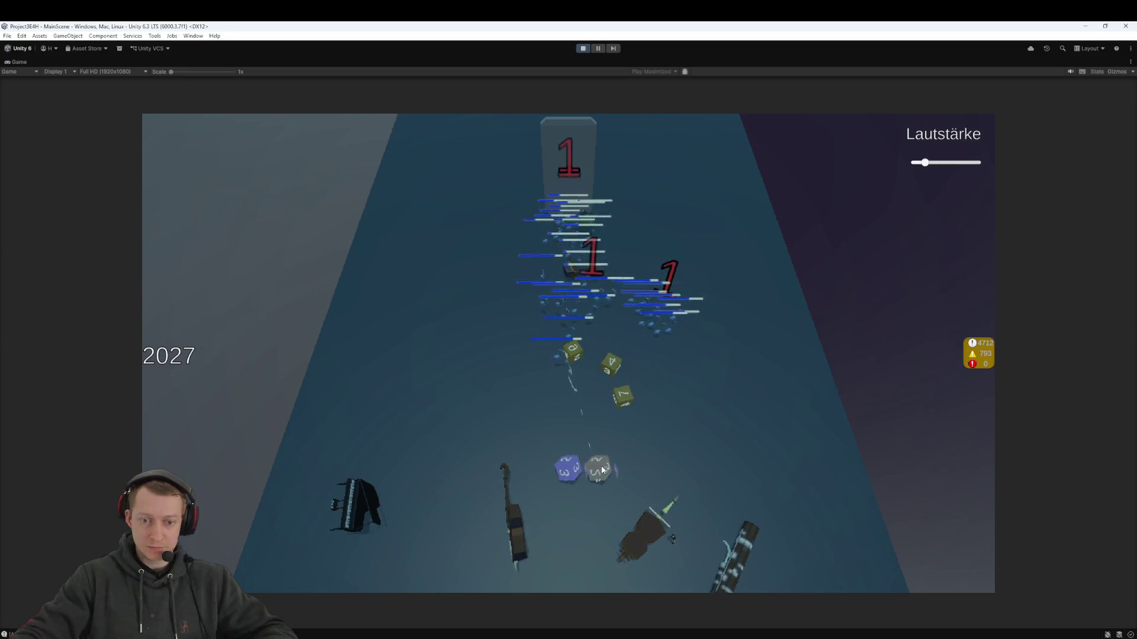
left_click(602, 379)
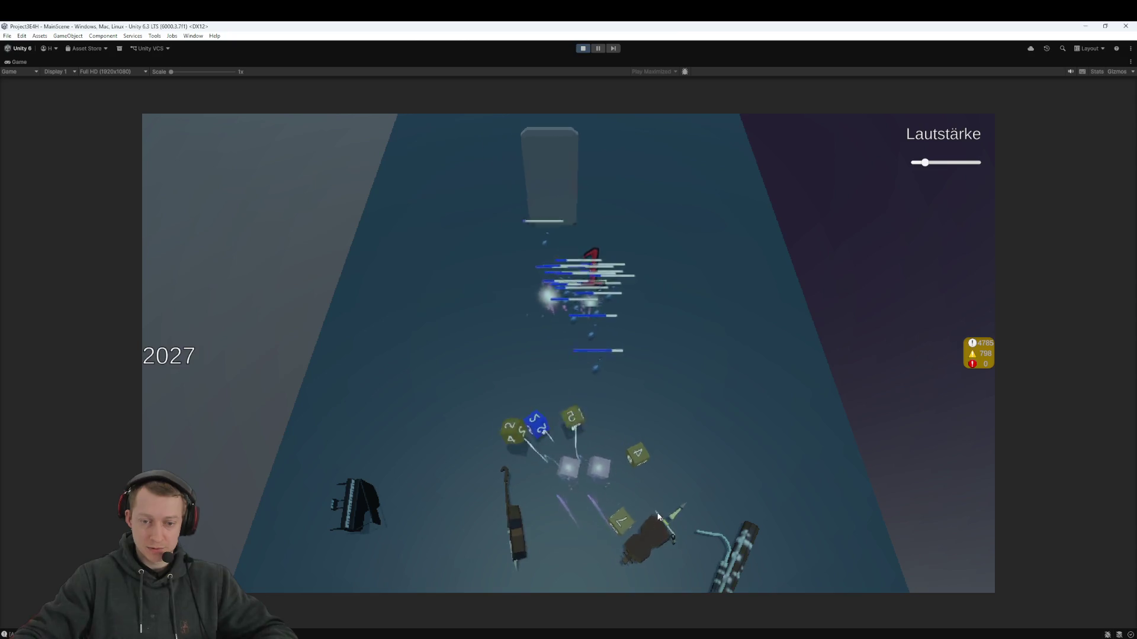
left_click(424, 415)
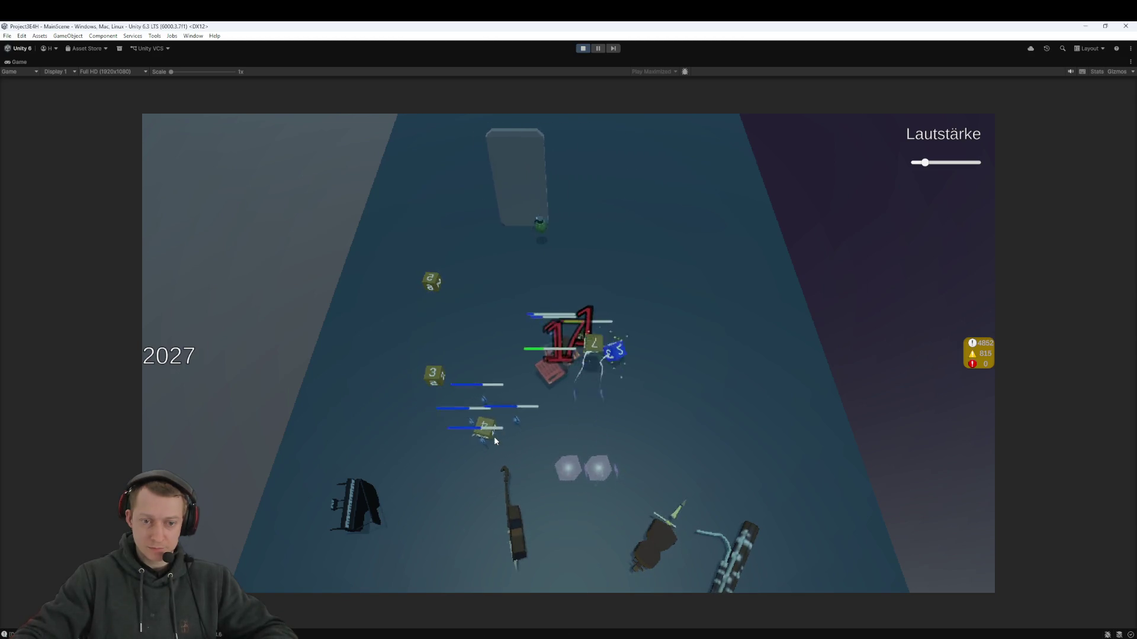
left_click(494, 437)
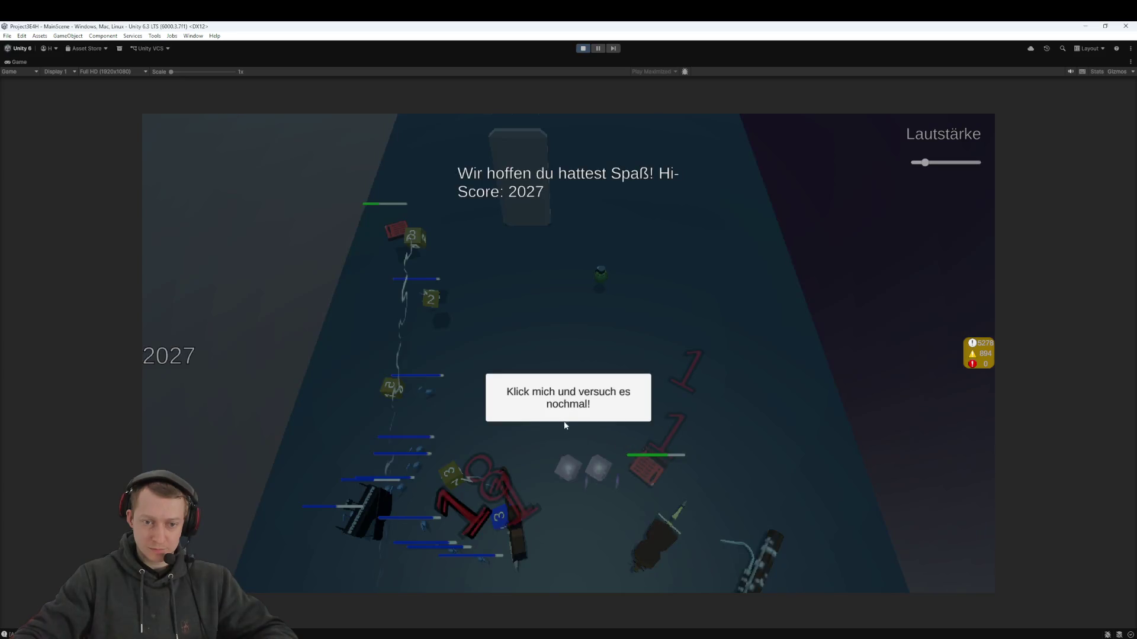
left_click(567, 408)
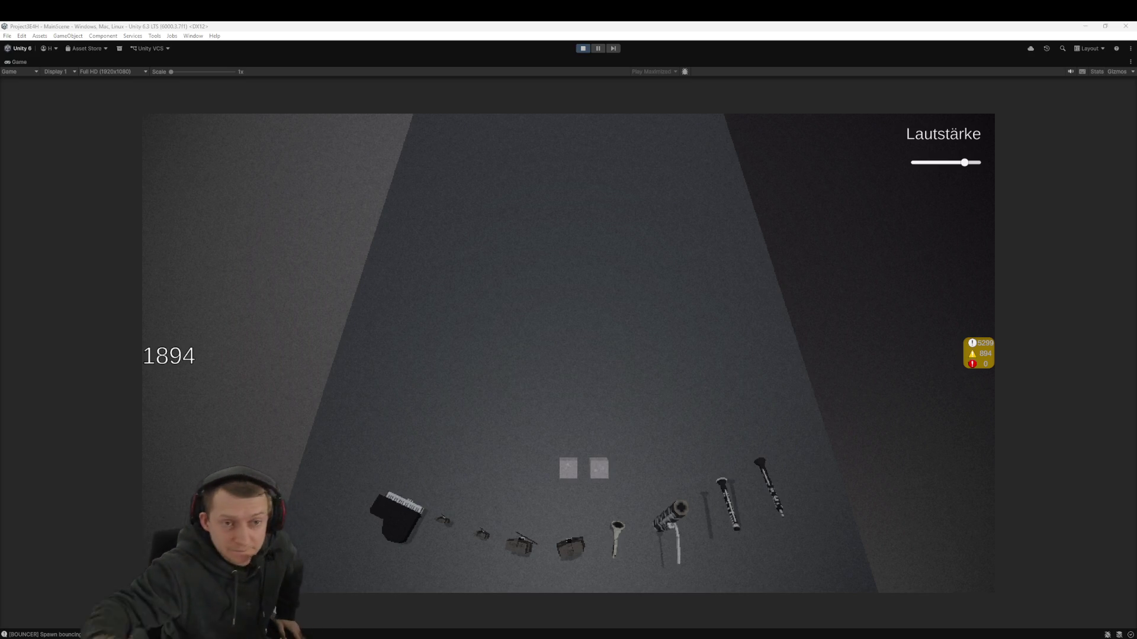
left_click(587, 50)
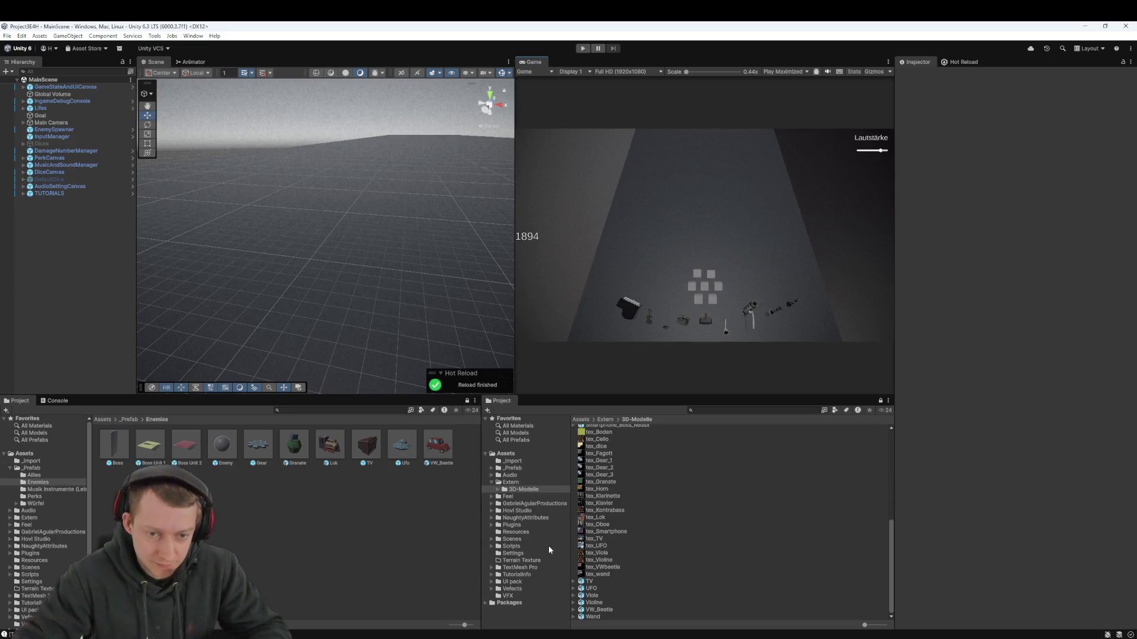